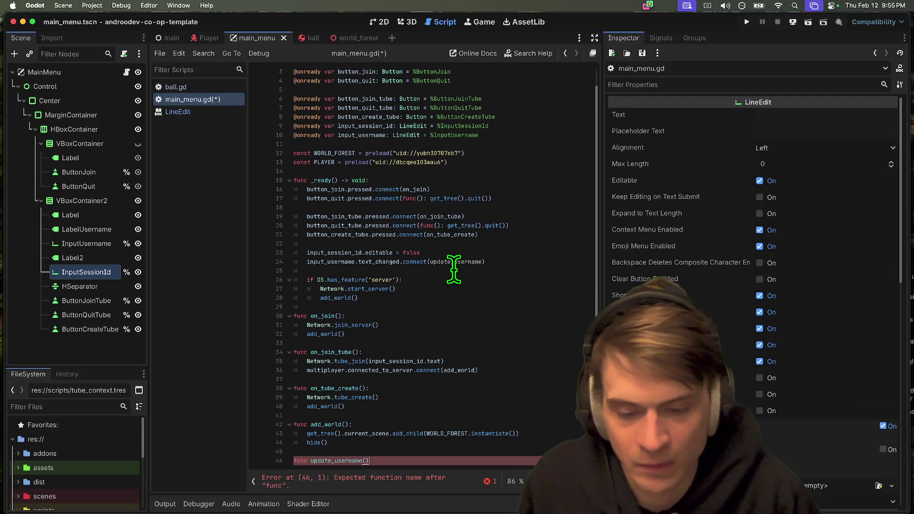
- Complete the update_username(new_text) header and add the Global.username and input_session_id.editable = true lines
{"action": "type", "text": ":"}
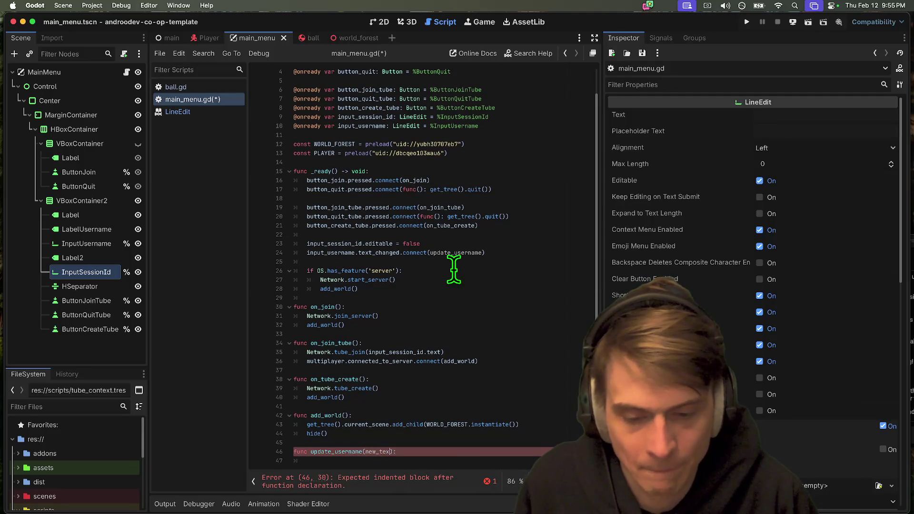
{"action": "type", "text": "t"}
{"action": "key", "text": "Return"}
{"action": "type", "text": "Global.username = new_text"}
{"action": "key", "text": "Return"}
{"action": "type", "text": "input_session_id.editable = true )"}
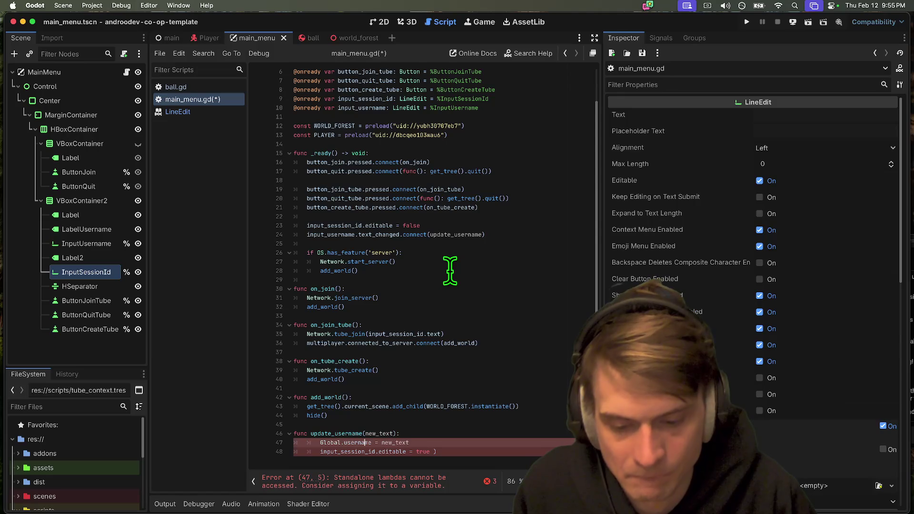
- Fix the body indentation, save, and move the editable line above the username assignment
{"action": "key", "text": "shift+Tab"}
{"action": "left_click", "coordinate": [494, 447]}
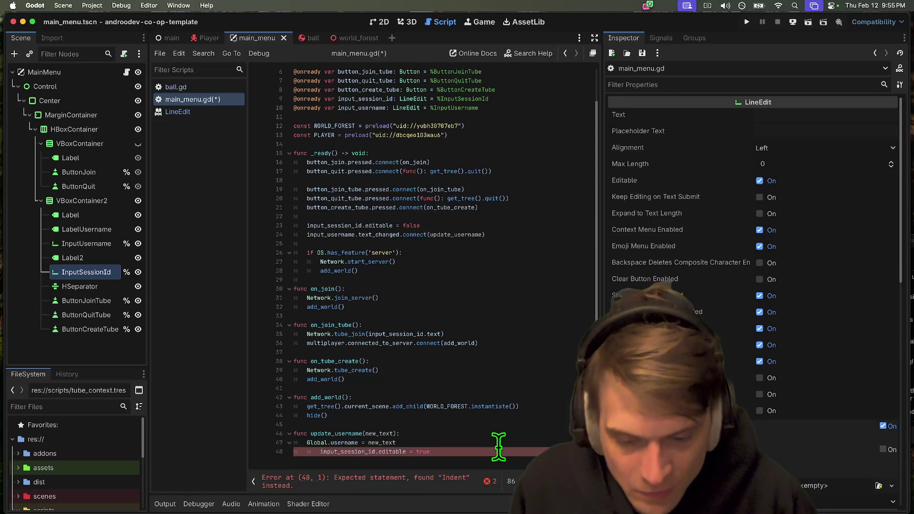
{"action": "key", "text": "shift+Tab"}
{"action": "key", "text": "ctrl+s"}
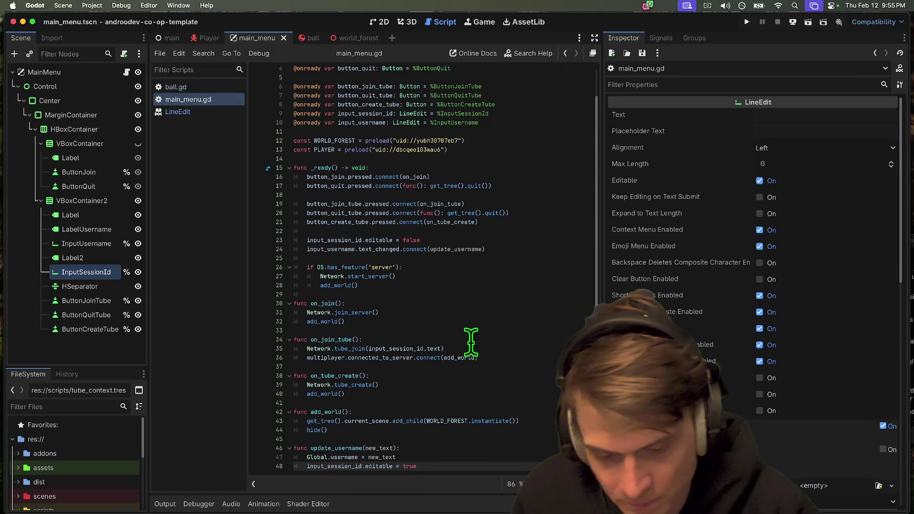
{"action": "key", "text": "ctrl+z"}
{"action": "key", "text": "ctrl+shift+z"}
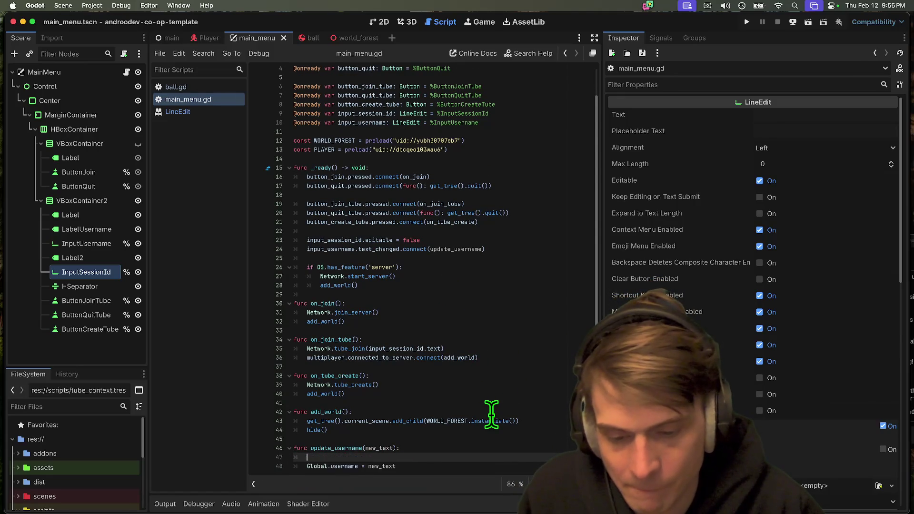
{"action": "key", "text": "alt+Up"}
{"action": "key", "text": "End"}
{"action": "key", "text": "Return"}
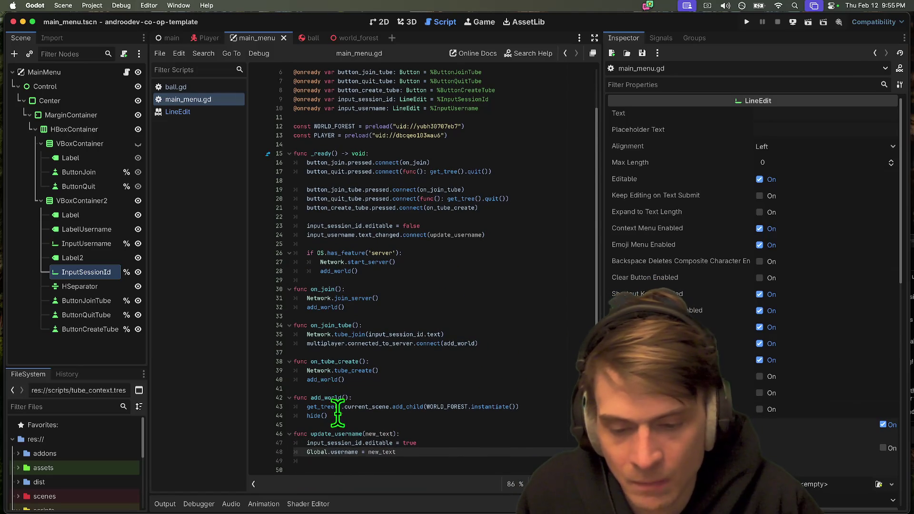
- Rename update_username to on_update_session_id in the definition and connect call, then save and run
{"action": "double_click", "coordinate": [346, 226]}
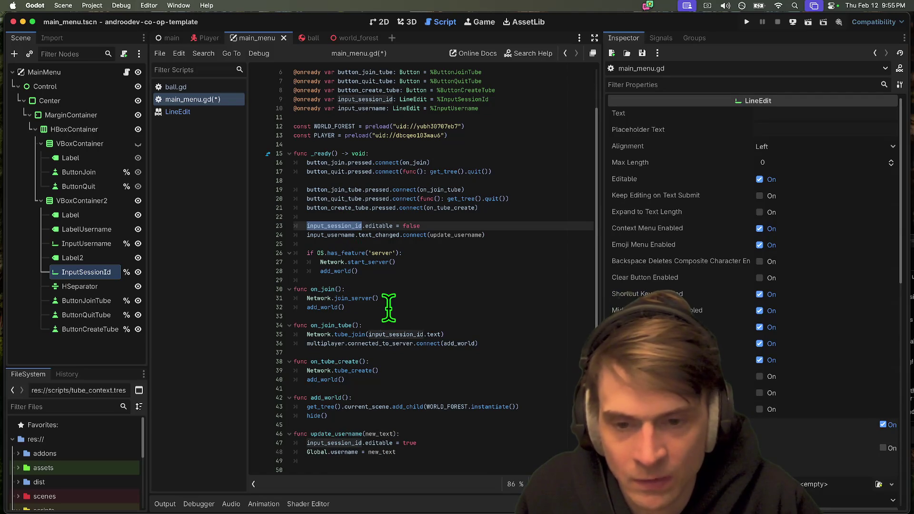
{"action": "double_click", "coordinate": [343, 433]}
{"action": "double_click", "coordinate": [457, 236]}
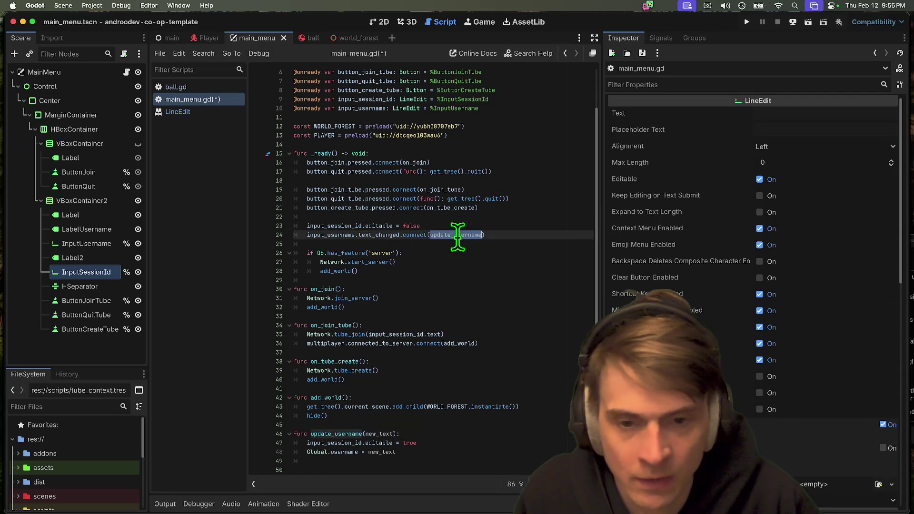
{"action": "key", "text": "ctrl+d"}
{"action": "key", "text": "BackSpace"}
{"action": "type", "text": "han"}
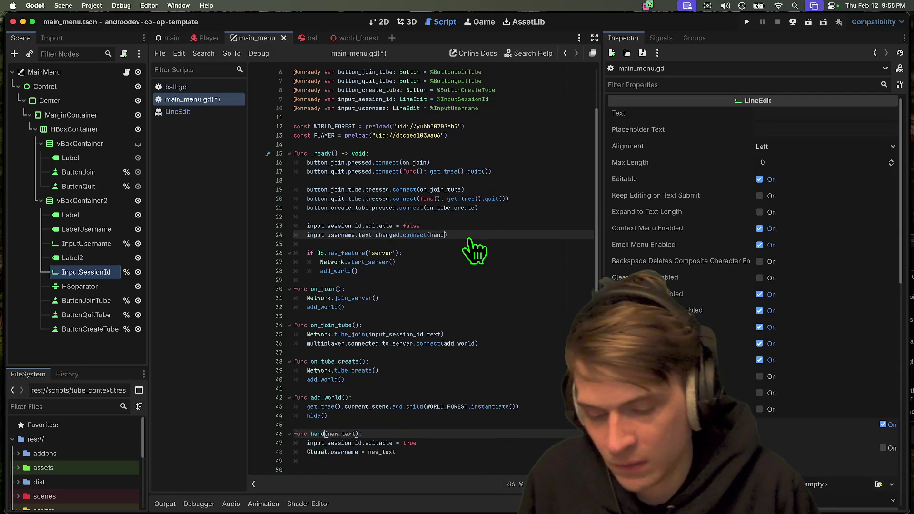
{"action": "type", "text": "le_se"}
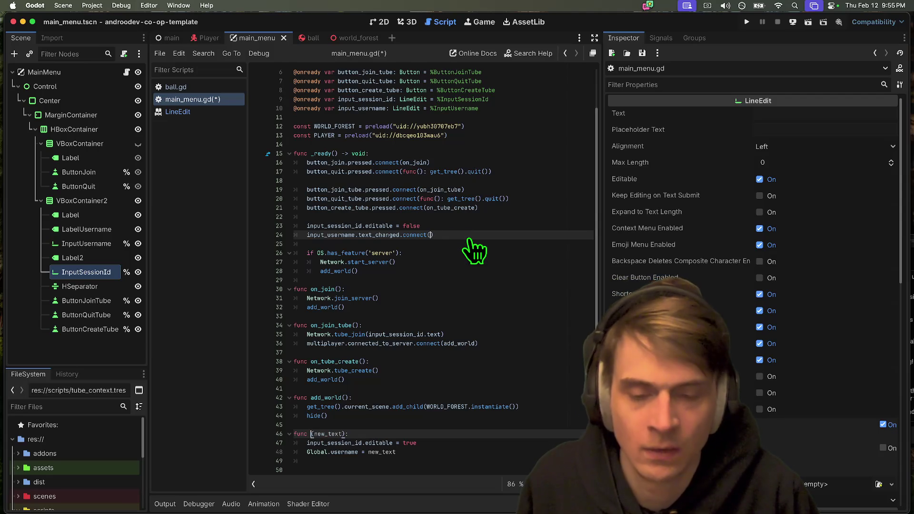
{"action": "type", "text": "_update_sessionid"}
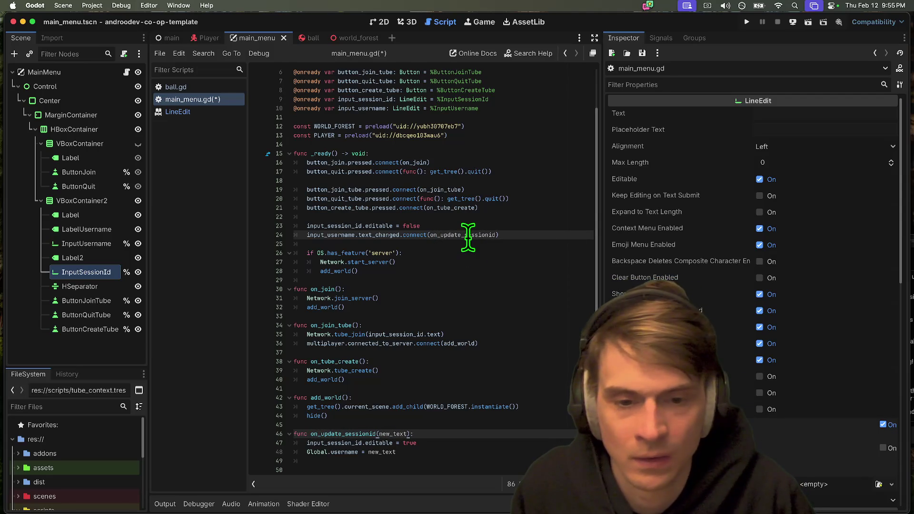
{"action": "key", "text": "BackSpace"}
{"action": "type", "text": "_"}
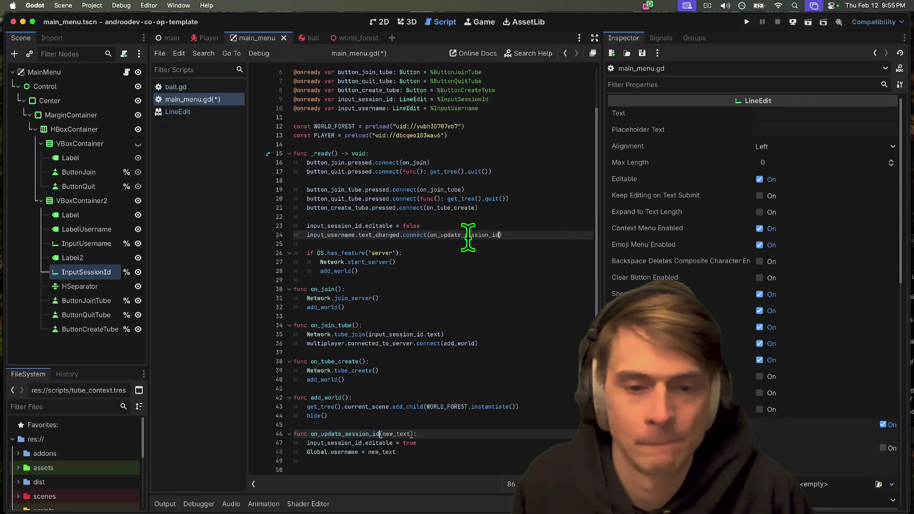
{"action": "key", "text": "super+b"}
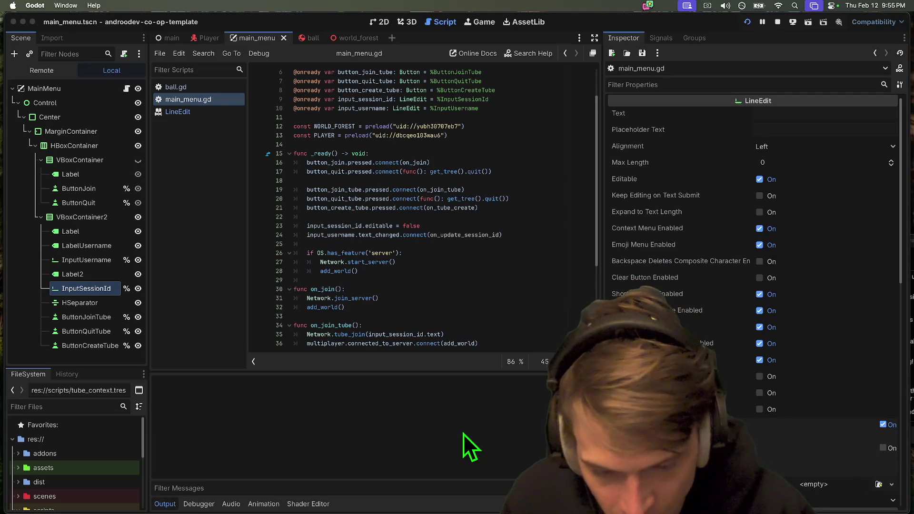
- Stop the game and duplicate line 24, trimming the copy down to 'input_username.'
{"action": "left_click", "coordinate": [778, 22]}
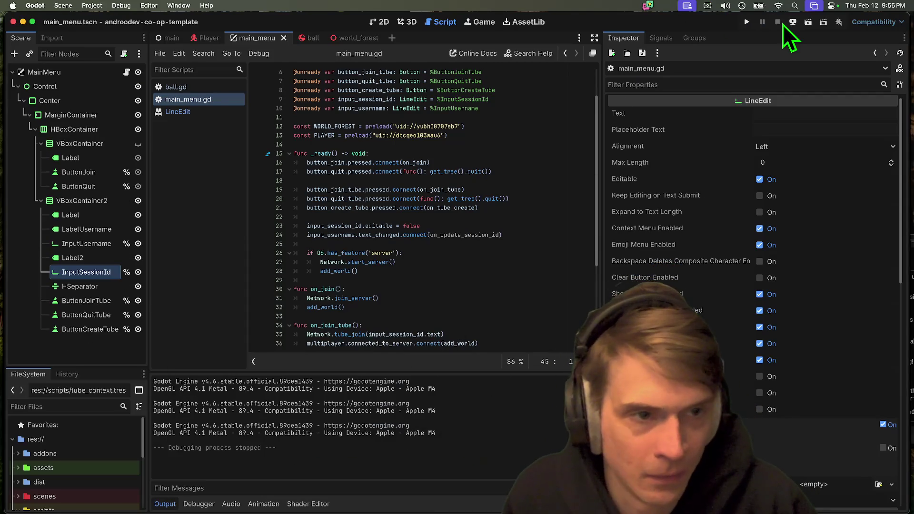
{"action": "double_click", "coordinate": [465, 226]}
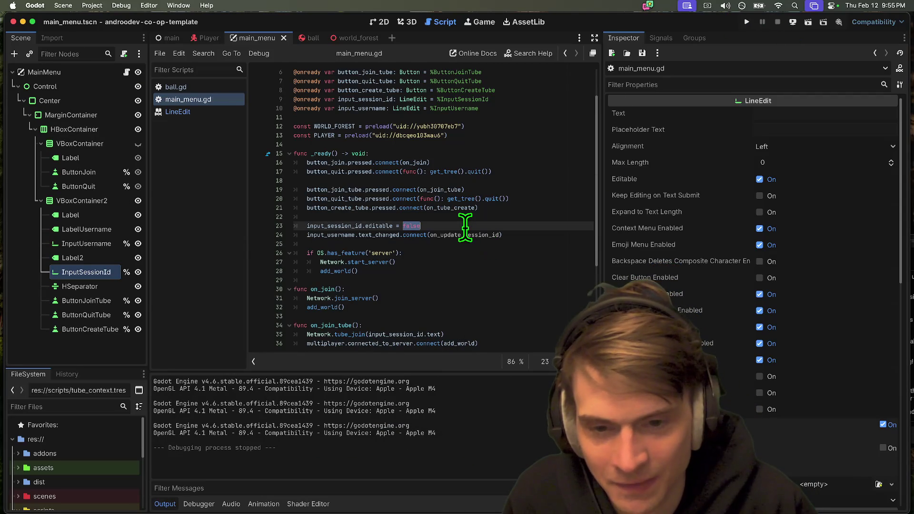
{"action": "left_click", "coordinate": [326, 234]}
{"action": "key", "text": "Return"}
{"action": "key", "text": "Up"}
{"action": "key", "text": "super+v"}
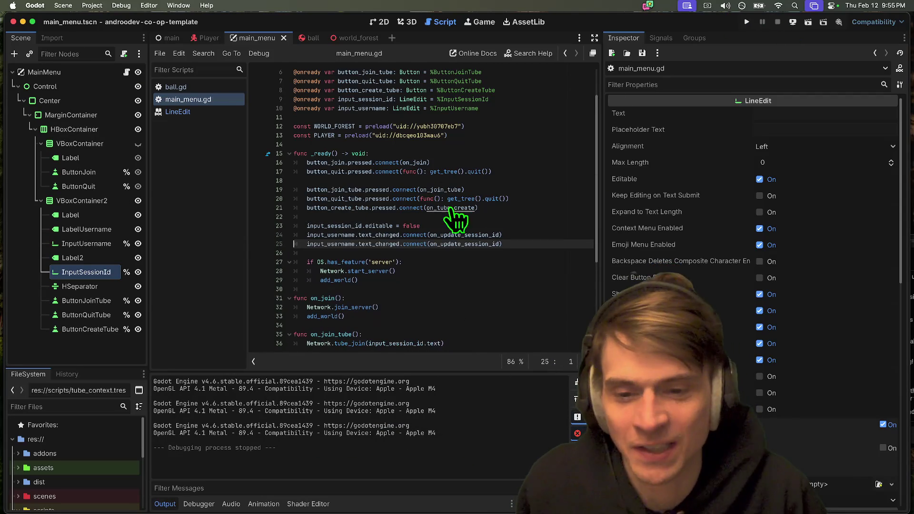
{"action": "left_click_drag", "start_coordinate": [359, 235], "coordinate": [514, 233]}
{"action": "key", "text": "BackSpace"}
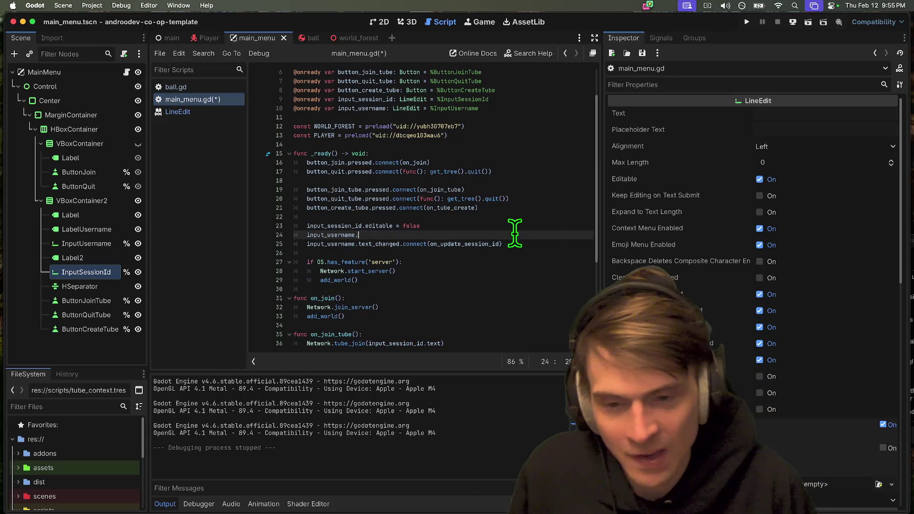
- Replace on_update_session_id in the connect call with func(): Global.username = new_text
{"action": "key", "text": "ctrl+space"}
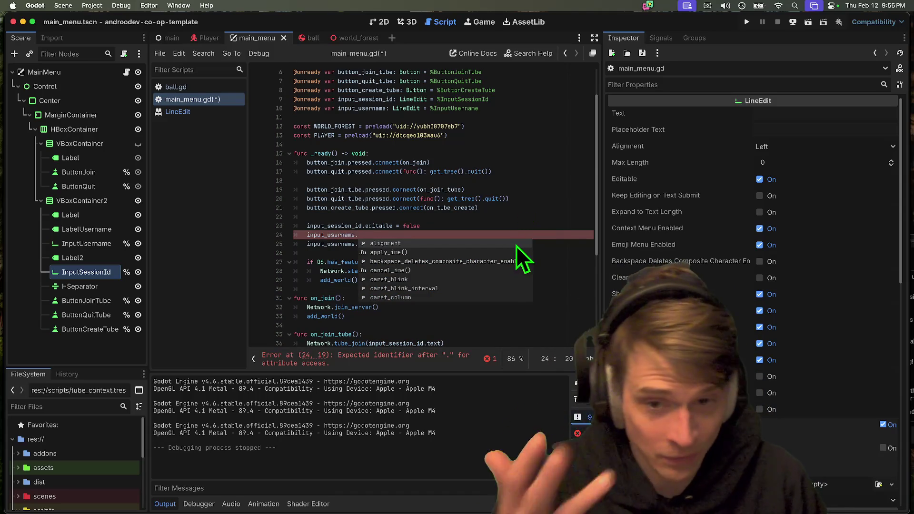
{"action": "scroll", "coordinate": [534, 206], "scroll_direction": "down", "scroll_amount": 2}
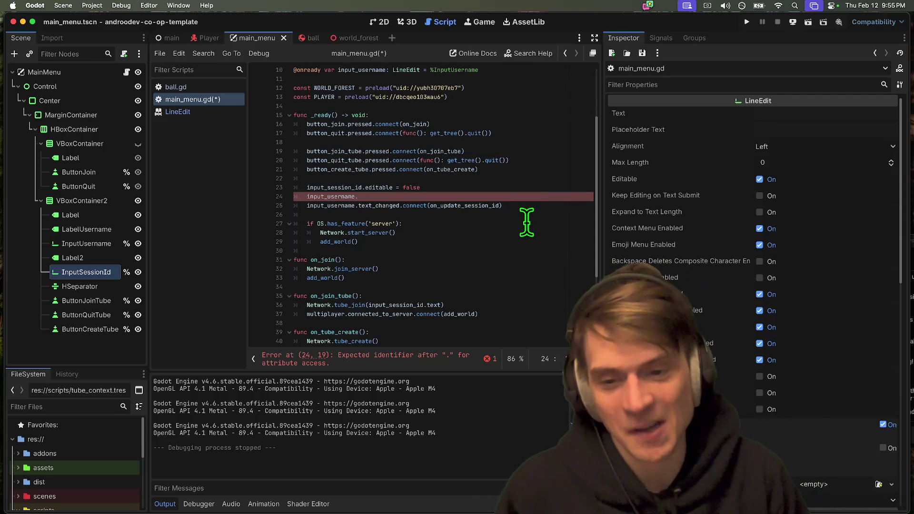
{"action": "scroll", "coordinate": [499, 237], "scroll_direction": "down", "scroll_amount": 5}
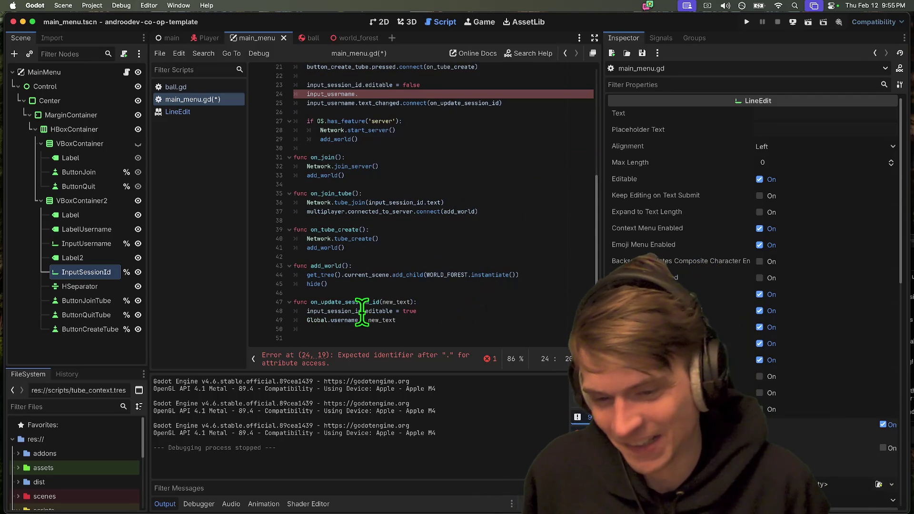
{"action": "left_click", "coordinate": [297, 320]}
{"action": "left_click_drag", "start_coordinate": [305, 319], "coordinate": [418, 327]}
{"action": "scroll", "coordinate": [449, 261], "scroll_direction": "up", "scroll_amount": 5}
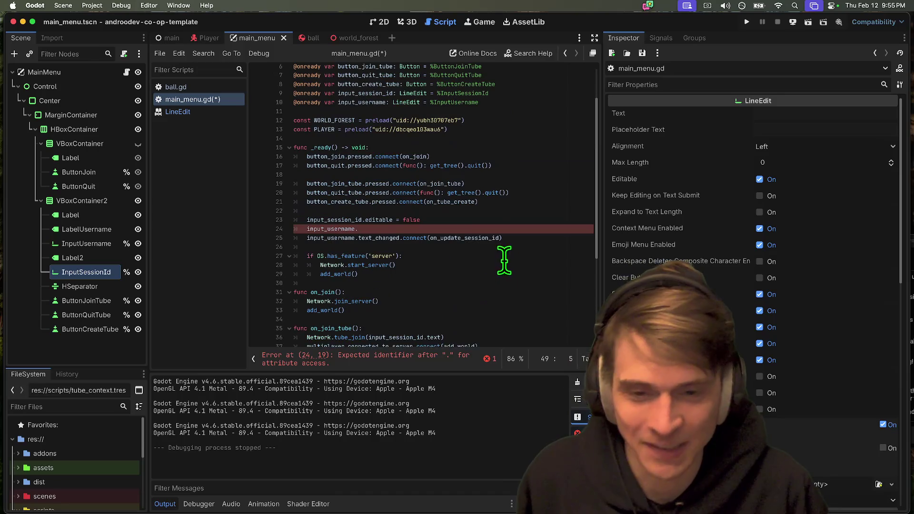
{"action": "left_click", "coordinate": [429, 238]}
{"action": "double_click", "coordinate": [443, 238]}
{"action": "type", "text": "func("}
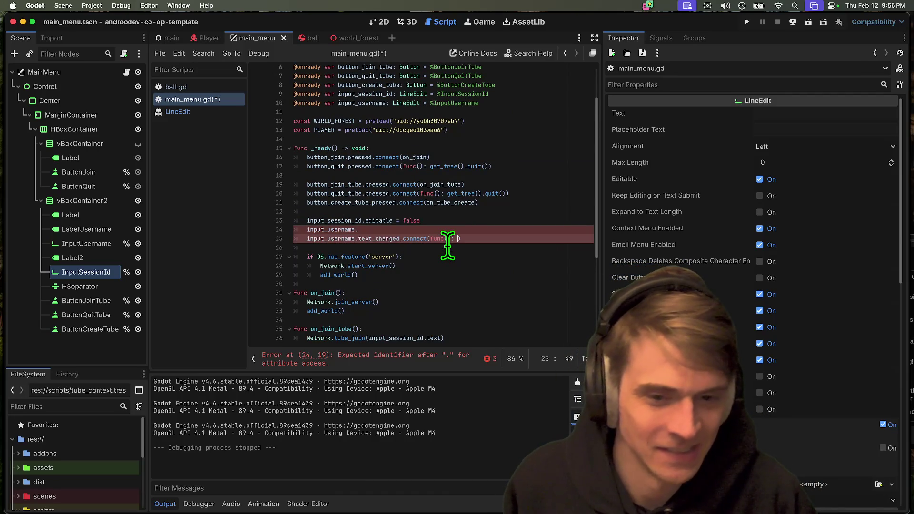
{"action": "type", "text": "): Global.username = new_text"}
- Build the text_changed.connect call on line 24 using code completion
{"action": "scroll", "coordinate": [520, 301], "scroll_direction": "down", "scroll_amount": 5}
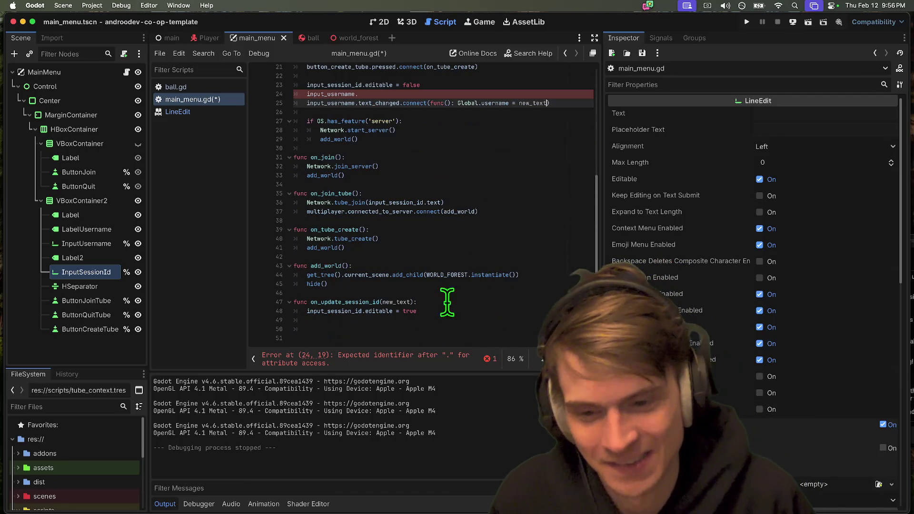
{"action": "left_click", "coordinate": [358, 309]}
{"action": "double_click", "coordinate": [359, 309]}
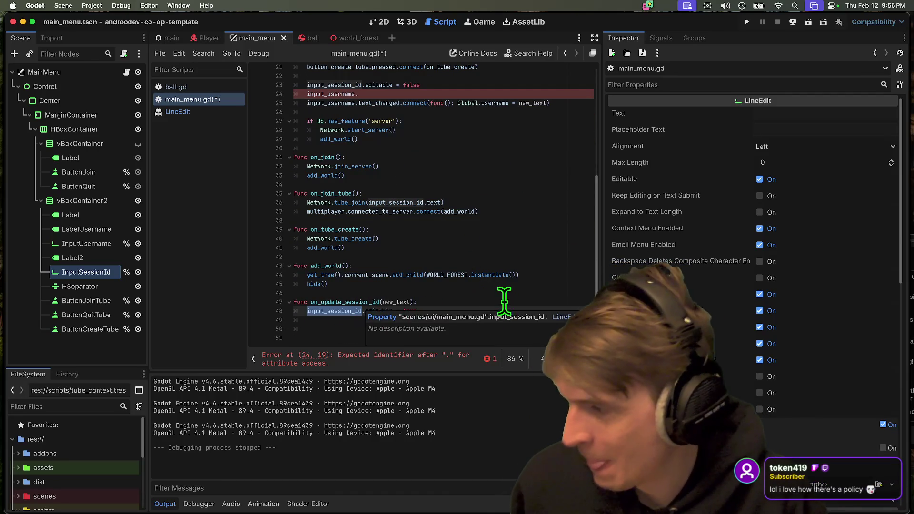
{"action": "double_click", "coordinate": [353, 302]}
{"action": "scroll", "coordinate": [465, 292], "scroll_direction": "up", "scroll_amount": 7}
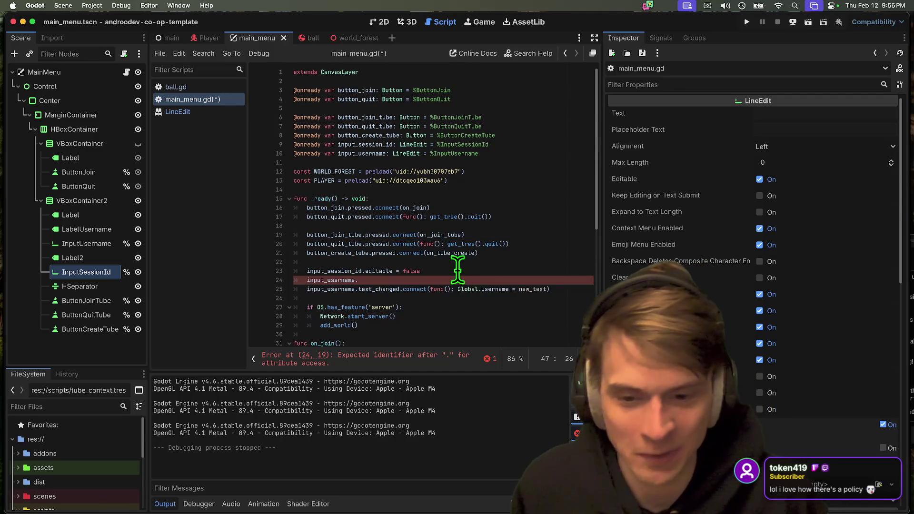
{"action": "left_click", "coordinate": [458, 274]}
{"action": "key", "text": "ctrl+space"}
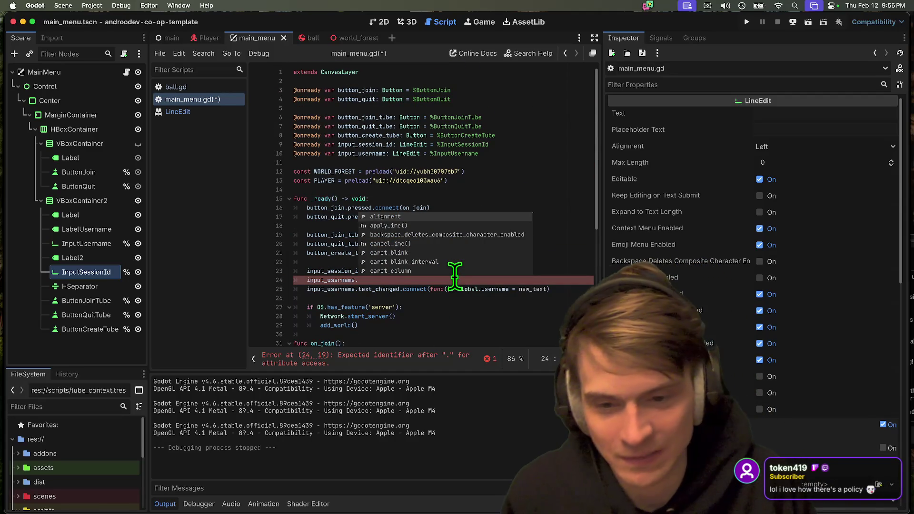
{"action": "type", "text": "text"}
{"action": "key", "text": "Return"}
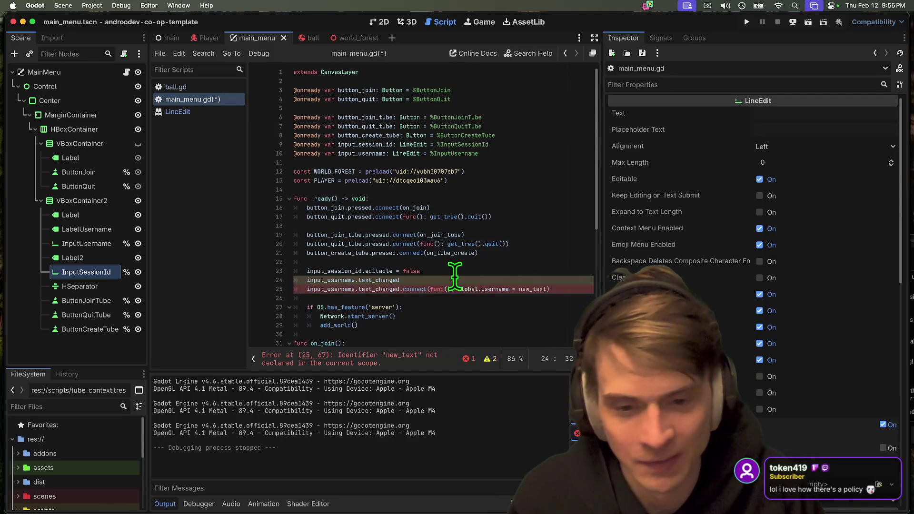
{"action": "type", "text": ".on_update_session_id"}
{"action": "key", "text": "alt+BackSpace"}
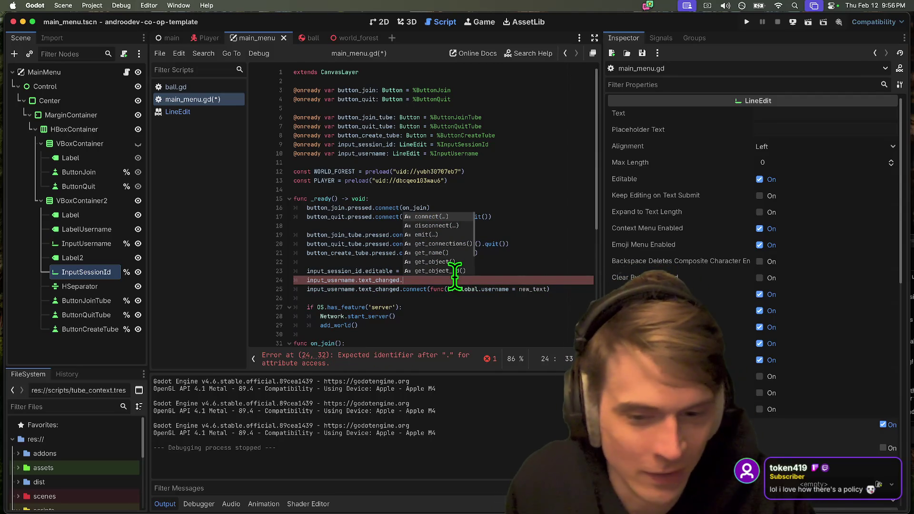
{"action": "type", "text": "con"}
{"action": "key", "text": "Return"}
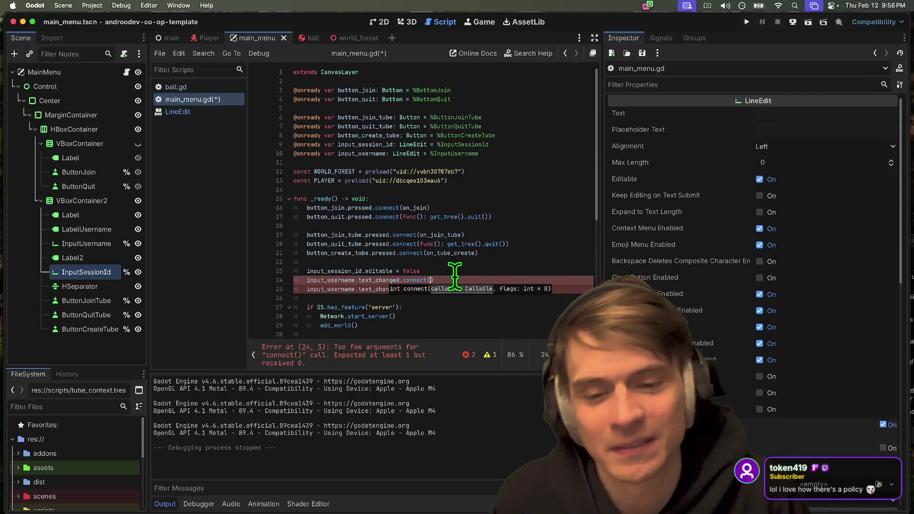
{"action": "left_click", "coordinate": [339, 277]}
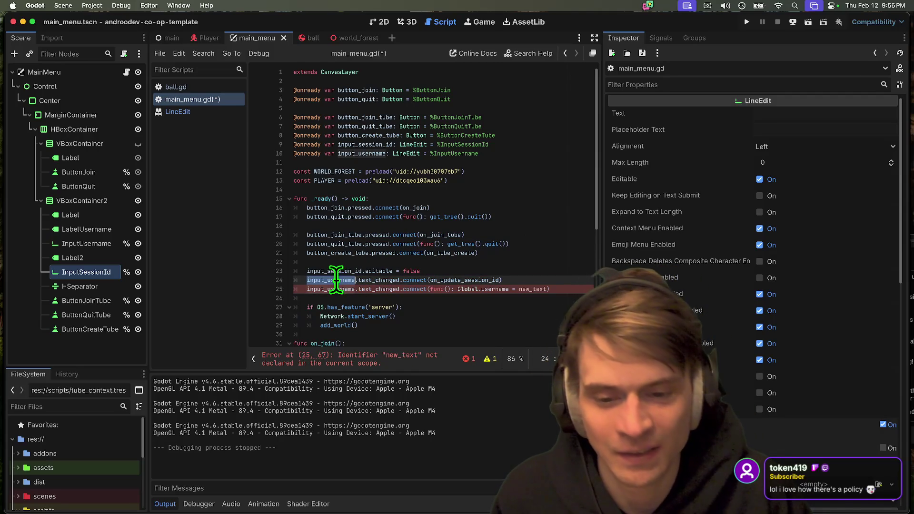
- Change line 24's object from input_username to input_session_id
{"action": "double_click", "coordinate": [339, 270]}
{"action": "key", "text": "super+c"}
{"action": "double_click", "coordinate": [338, 279]}
{"action": "key", "text": "super+v"}
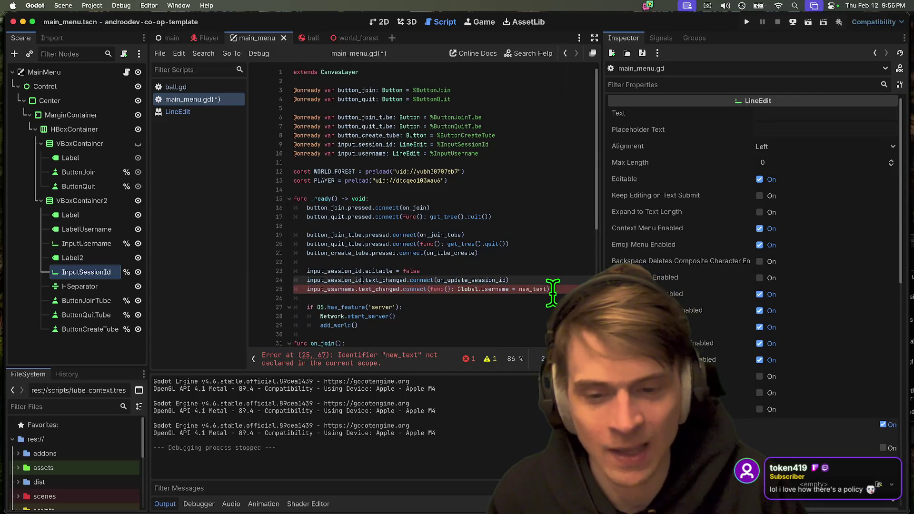
- Add the new_text parameter to the func() lambda on line 25 and save main_menu.gd
{"action": "left_click", "coordinate": [550, 289]}
{"action": "scroll", "coordinate": [469, 326], "scroll_direction": "down", "scroll_amount": 5}
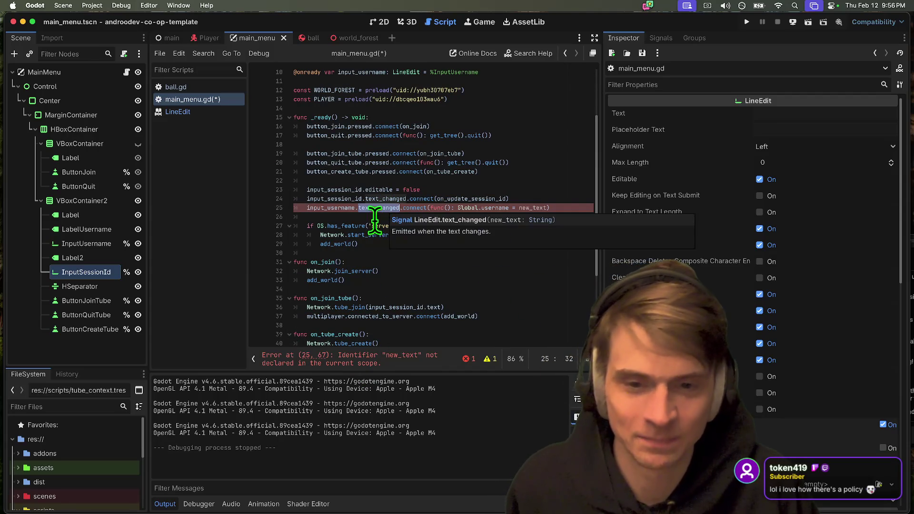
{"action": "double_click", "coordinate": [338, 208]}
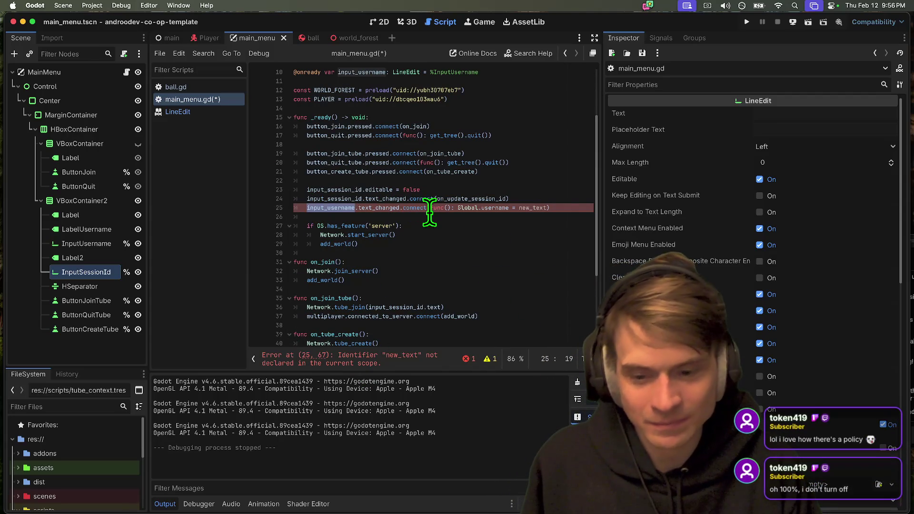
{"action": "left_click", "coordinate": [531, 208]}
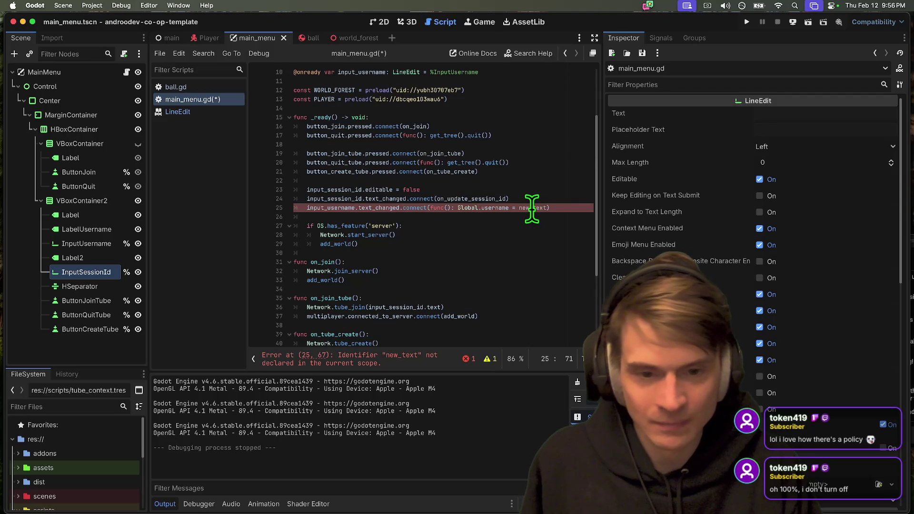
{"action": "left_click", "coordinate": [447, 208]}
{"action": "key", "text": "ctrl+v"}
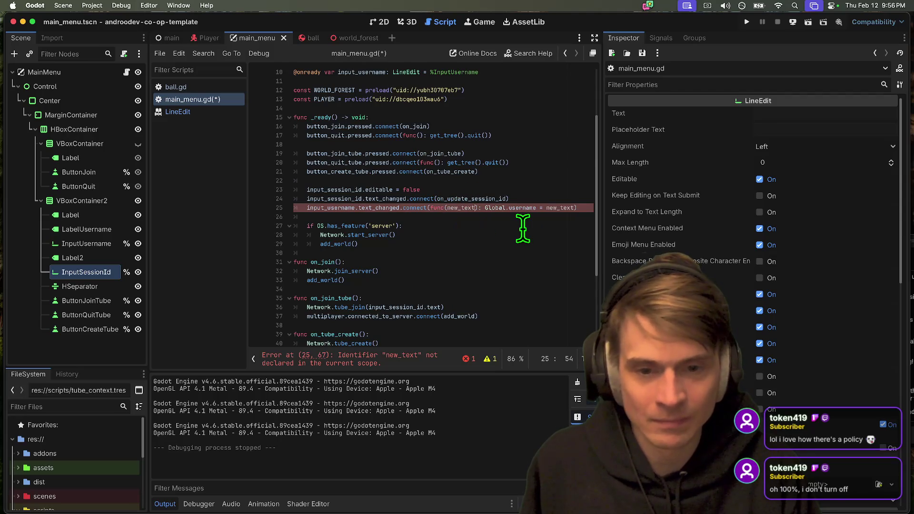
{"action": "key", "text": "super+s"}
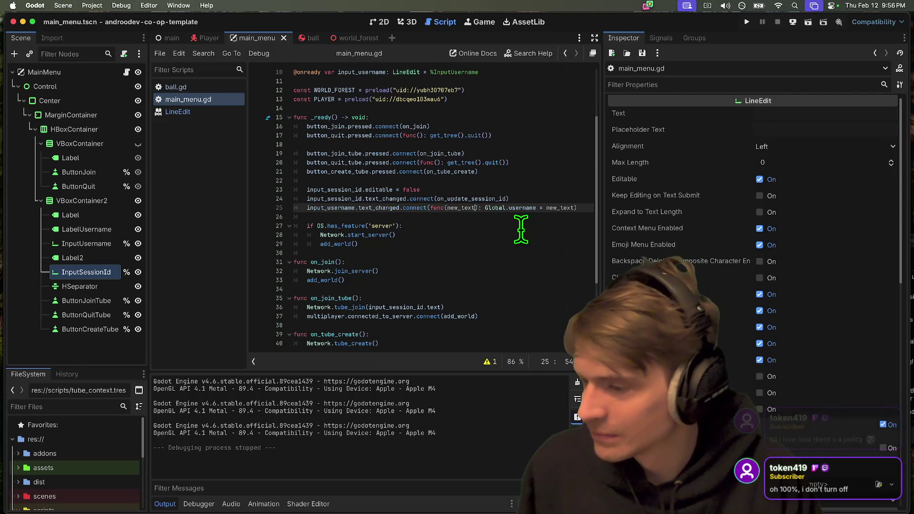
{"action": "key", "text": "super+b"}
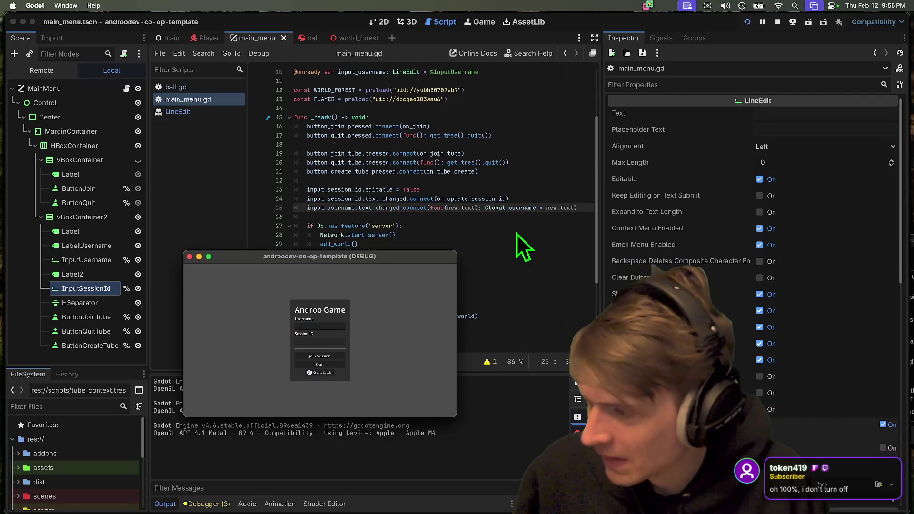
{"action": "key", "text": "super+Tab"}
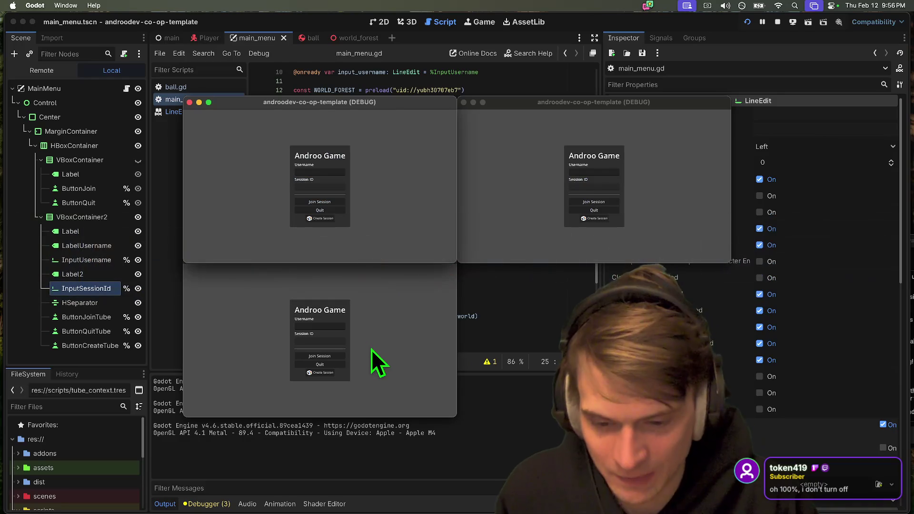
{"action": "left_click", "coordinate": [319, 372]}
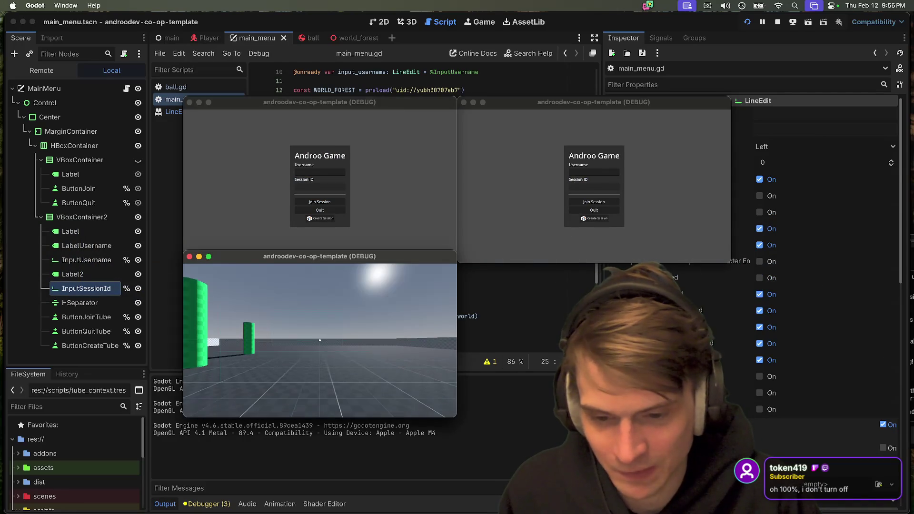
{"action": "left_click", "coordinate": [336, 201]}
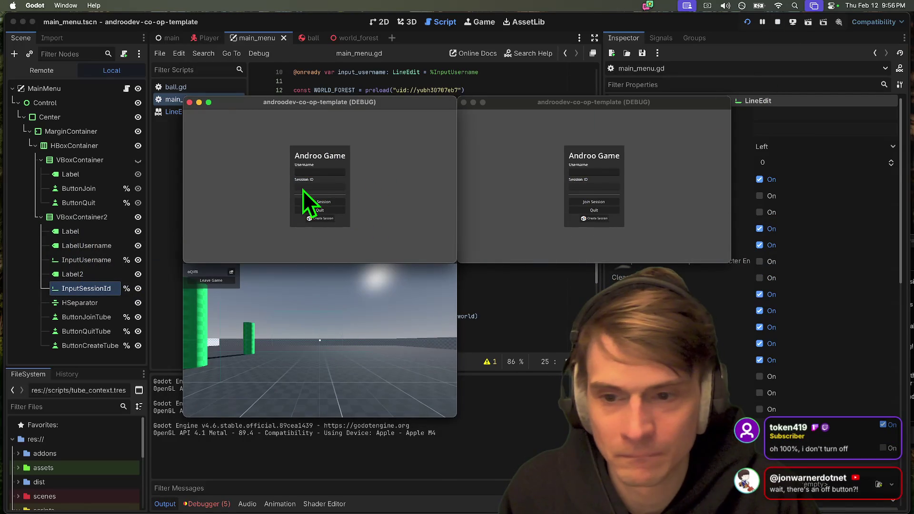
- Stop the test run and insert a blank line above line 23's editable assignment
{"action": "left_click", "coordinate": [777, 24]}
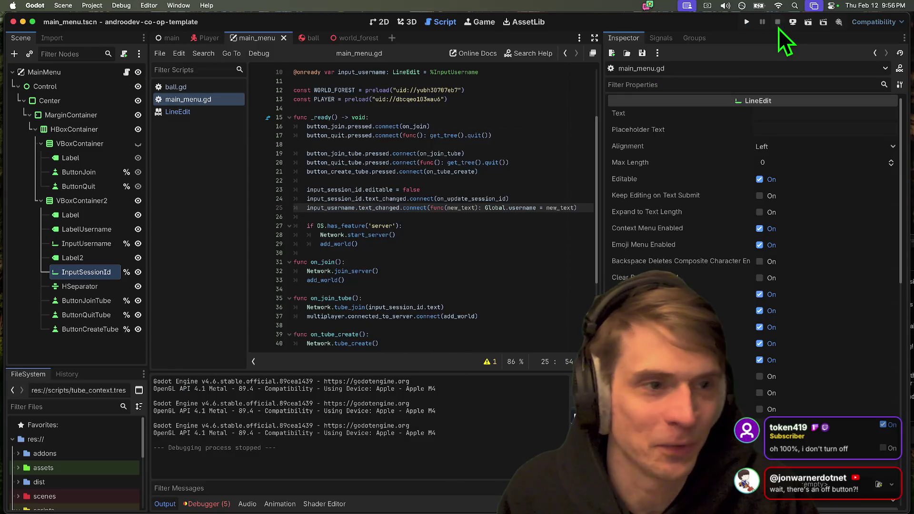
{"action": "left_click", "coordinate": [371, 190]}
{"action": "key", "text": "alt+Down"}
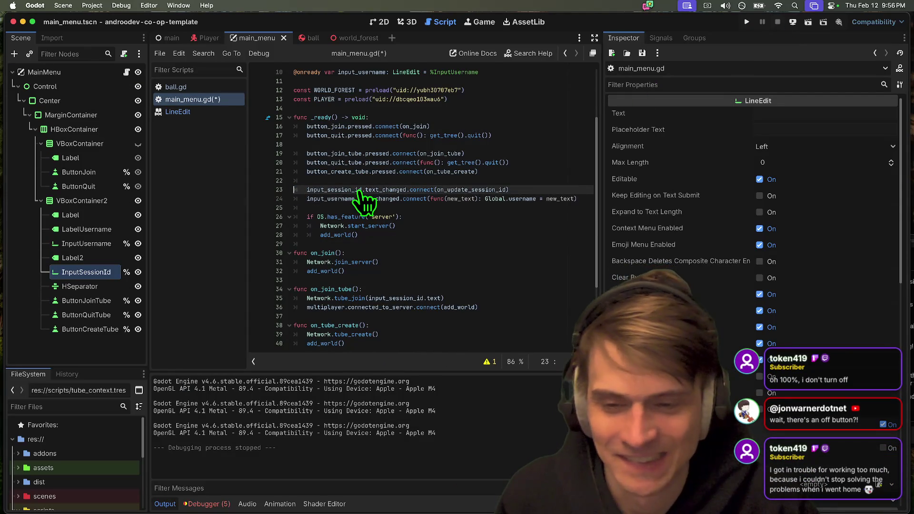
{"action": "key", "text": "alt+Up"}
{"action": "key", "text": "ctrl+z"}
{"action": "key", "text": "ctrl+z"}
{"action": "key", "text": "ctrl+z"}
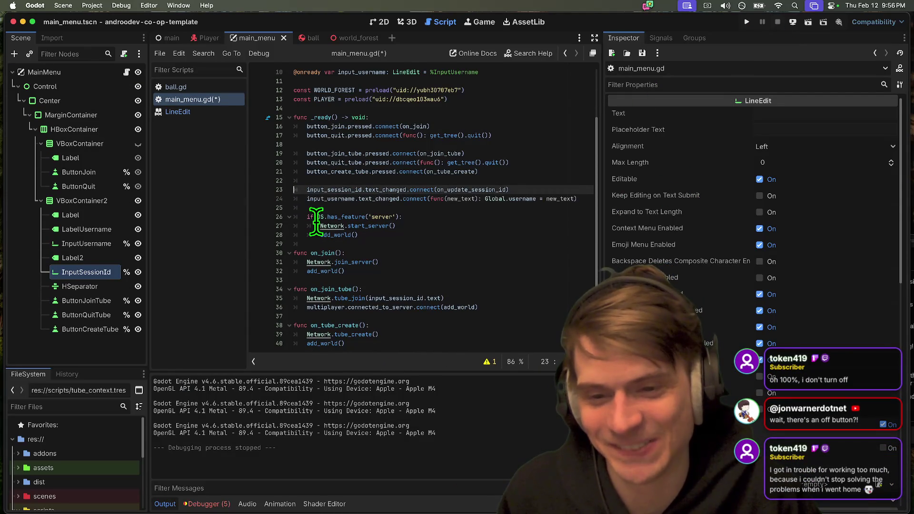
{"action": "key", "text": "Return"}
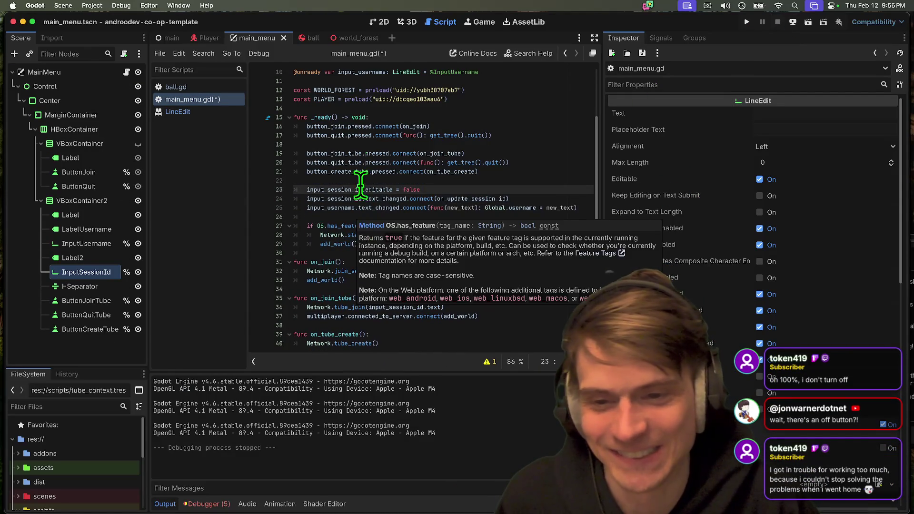
- Change line 23 to button_join_tube.disabled = true
{"action": "left_click", "coordinate": [329, 153]}
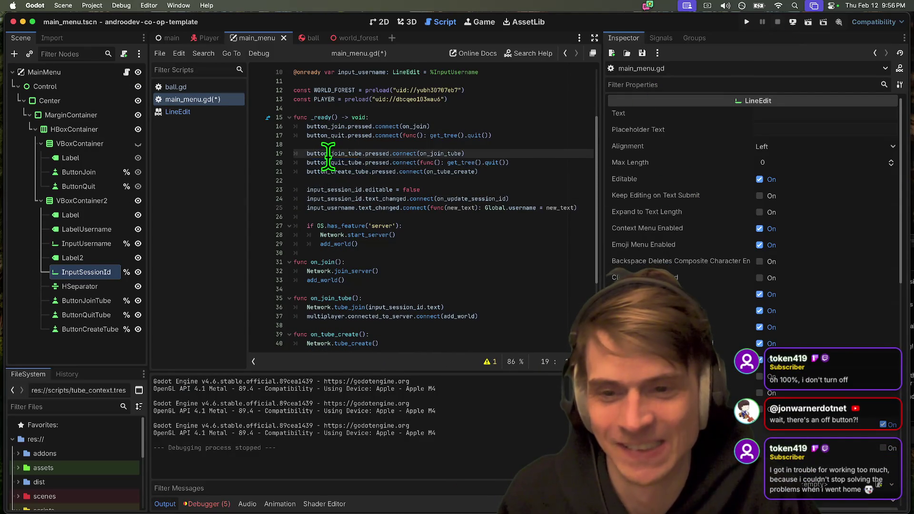
{"action": "key", "text": "ctrl+c"}
{"action": "double_click", "coordinate": [326, 189]}
{"action": "key", "text": "ctrl+v"}
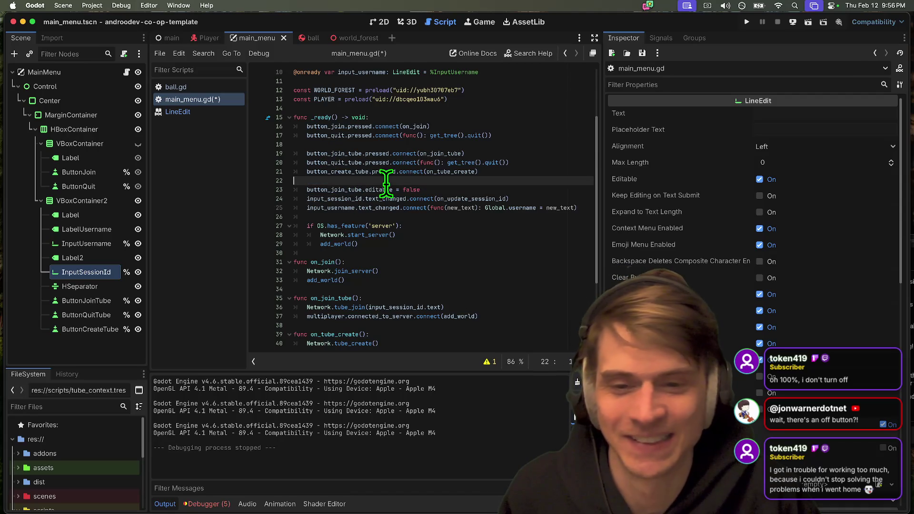
{"action": "double_click", "coordinate": [383, 189]}
{"action": "left_click_drag", "start_coordinate": [383, 189], "coordinate": [492, 187]}
{"action": "key", "text": "BackSpace"}
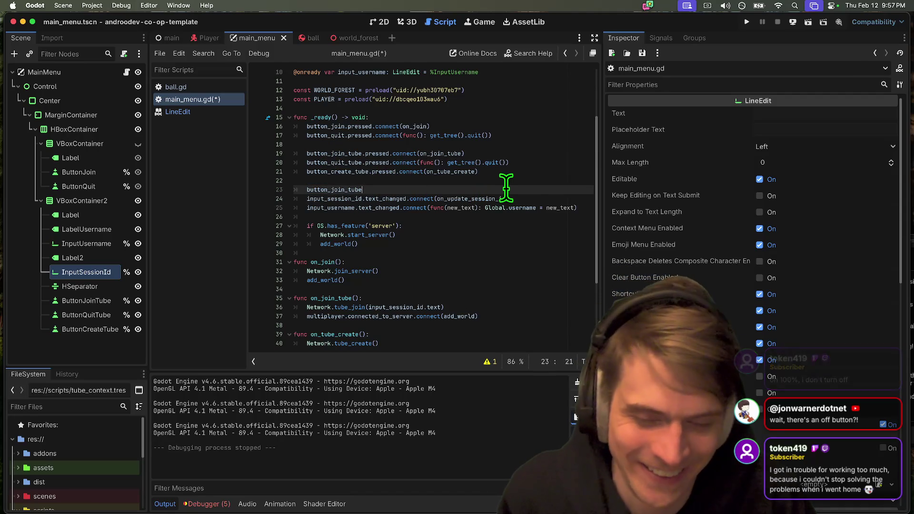
{"action": "type", "text": ".disabled = true"}
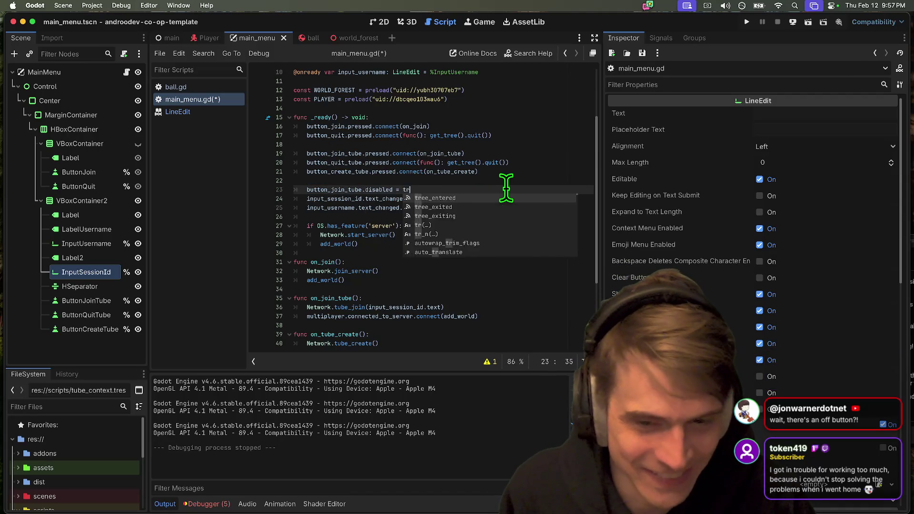
{"action": "double_click", "coordinate": [344, 190]}
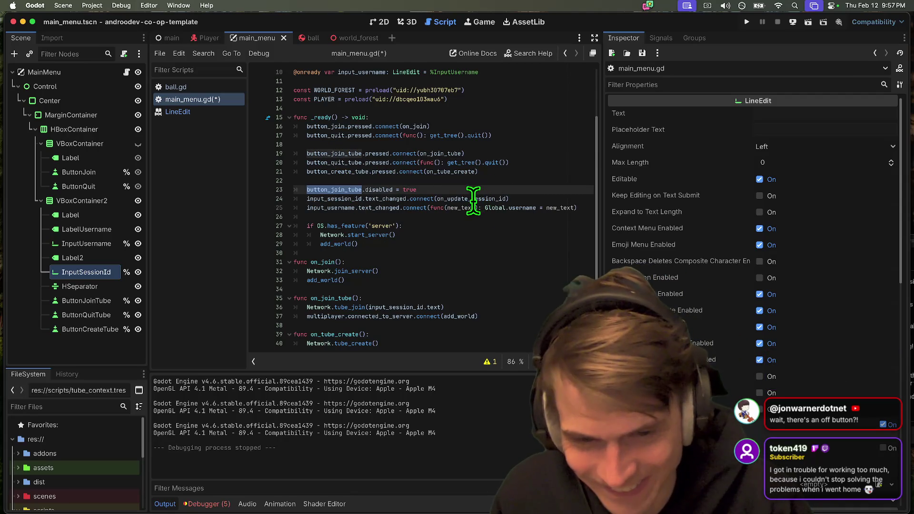
{"action": "left_click", "coordinate": [473, 198], "text": "super"}
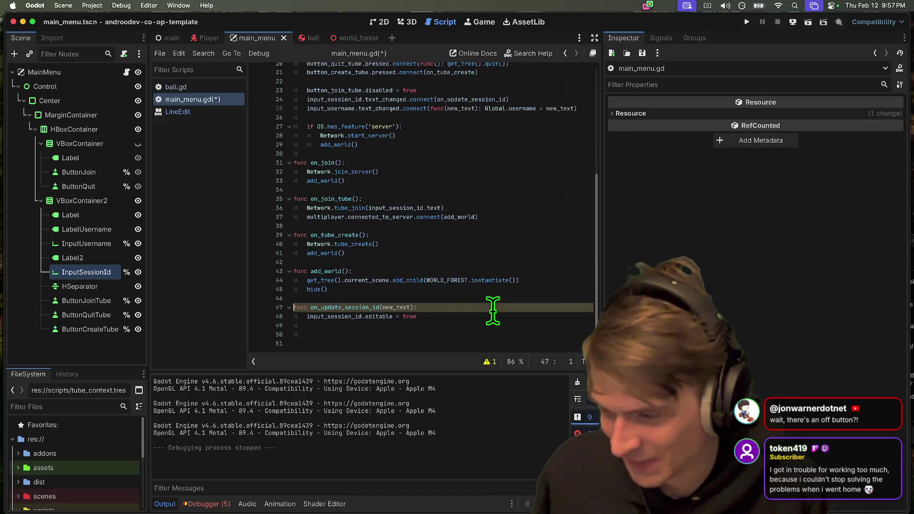
- Add a disabled = false line inside on_update_session_id using completion
{"action": "key", "text": "Down"}
{"action": "key", "text": "Return"}
{"action": "key", "text": "Up"}
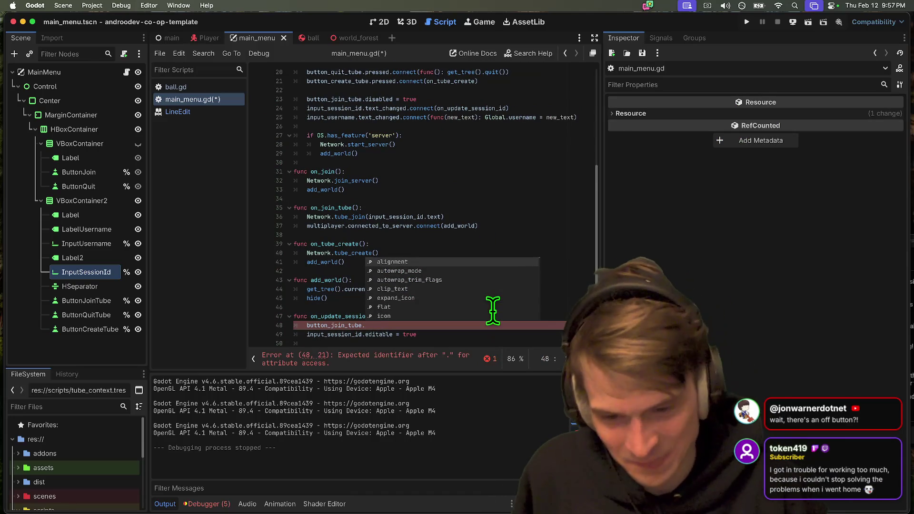
{"action": "key", "text": "Escape"}
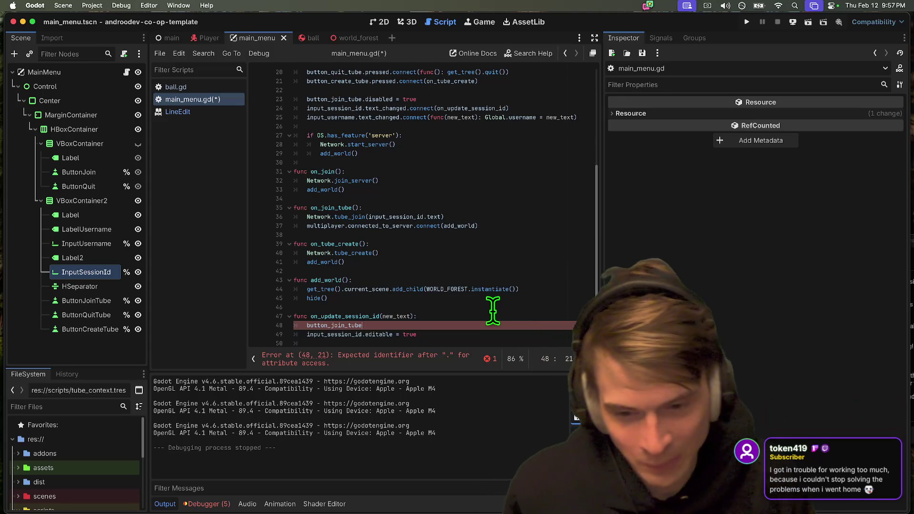
{"action": "type", "text": ".d"}
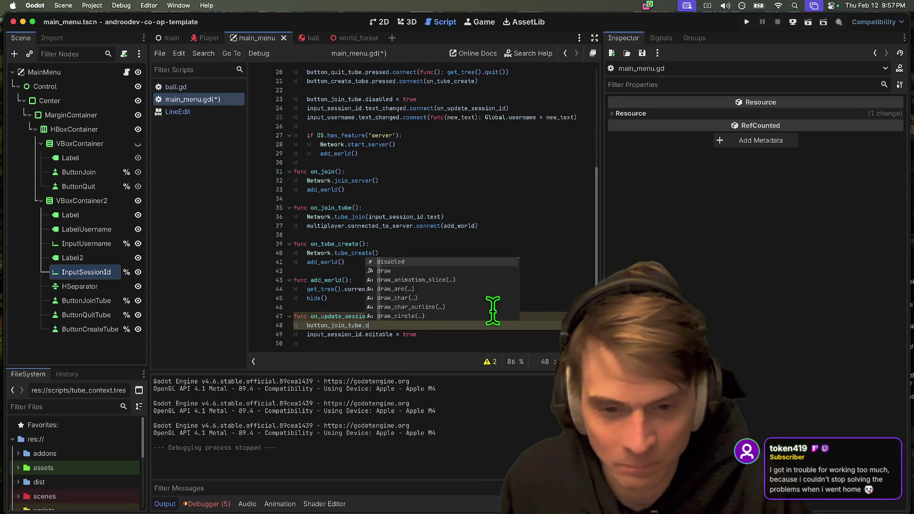
{"action": "type", "text": "isabled = fal"}
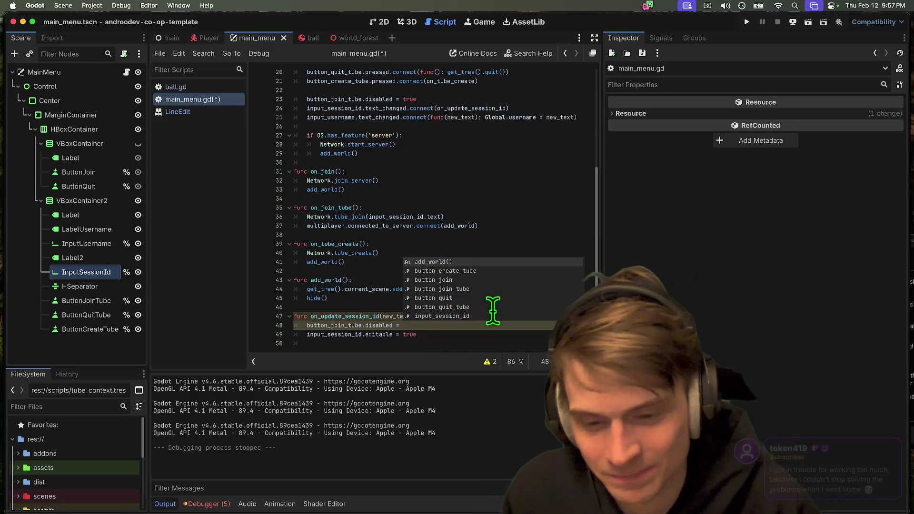
{"action": "key", "text": "Return"}
{"action": "key", "text": "Down"}
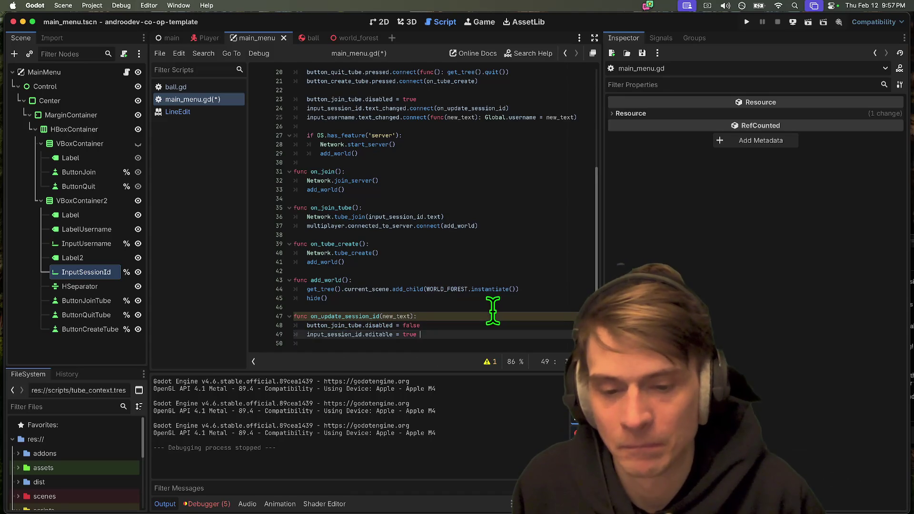
{"action": "key", "text": "Up"}
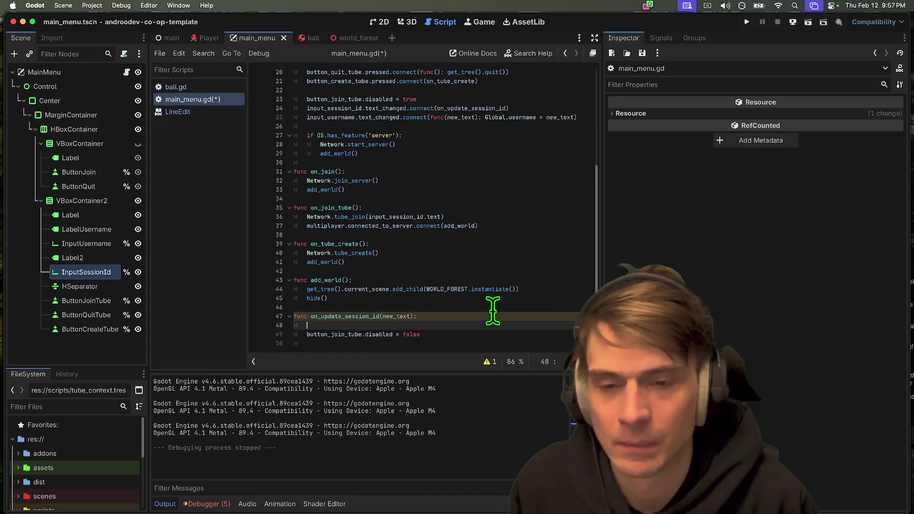
- Delete the disabled = false line so on_update_session_id keeps only its header
{"action": "scroll", "coordinate": [492, 311], "scroll_direction": "up", "scroll_amount": 3}
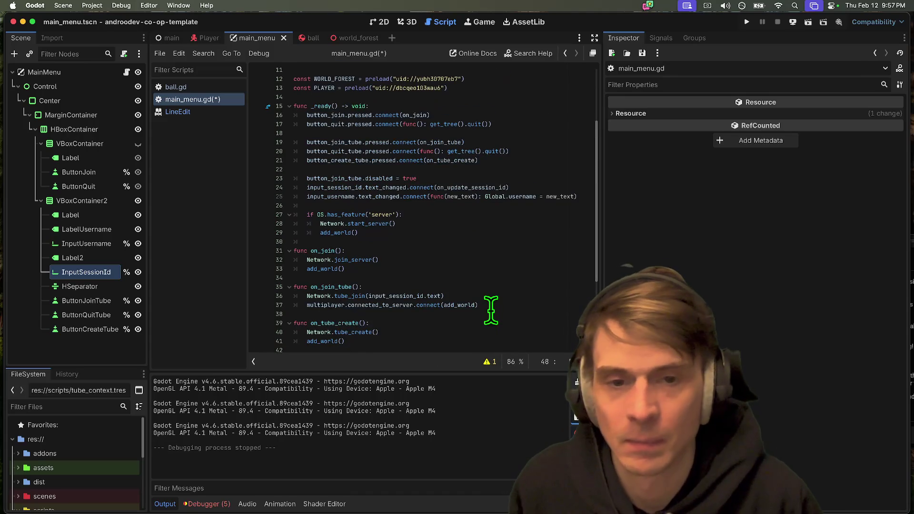
{"action": "left_click", "coordinate": [452, 187], "text": "super"}
{"action": "scroll", "coordinate": [390, 274], "scroll_direction": "up", "scroll_amount": 1}
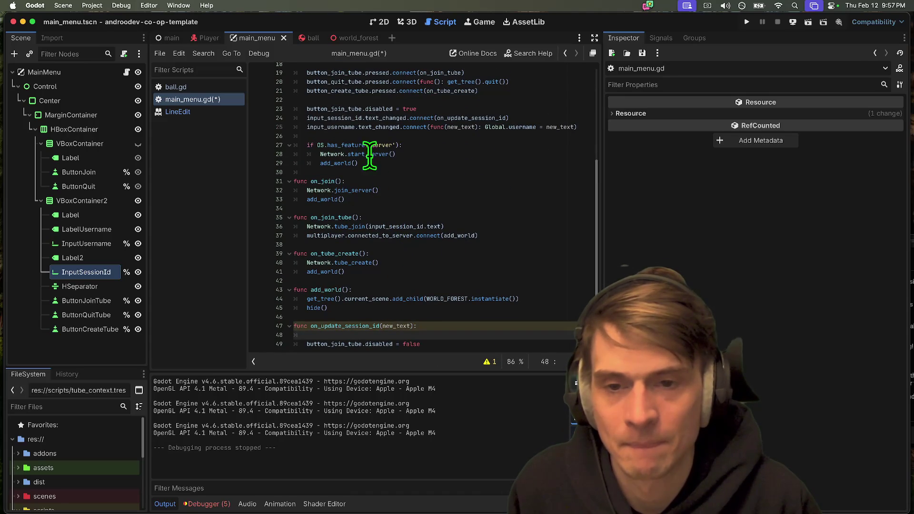
{"action": "double_click", "coordinate": [346, 118]}
{"action": "scroll", "coordinate": [367, 293], "scroll_direction": "down", "scroll_amount": 1}
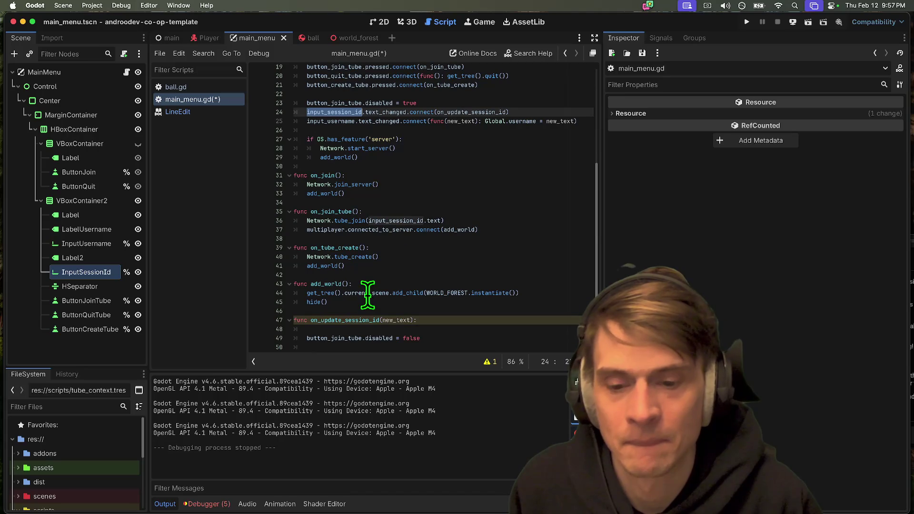
{"action": "left_click", "coordinate": [370, 329]}
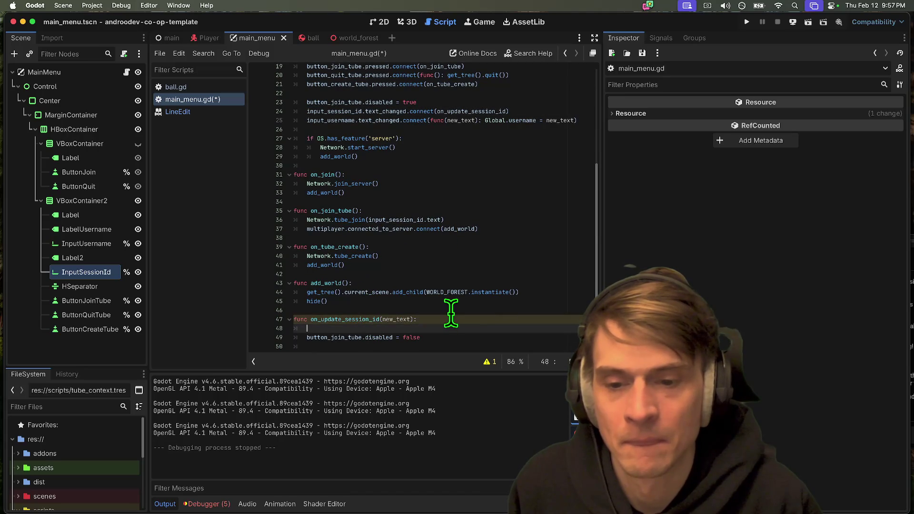
{"action": "scroll", "coordinate": [441, 313], "scroll_direction": "up", "scroll_amount": 6}
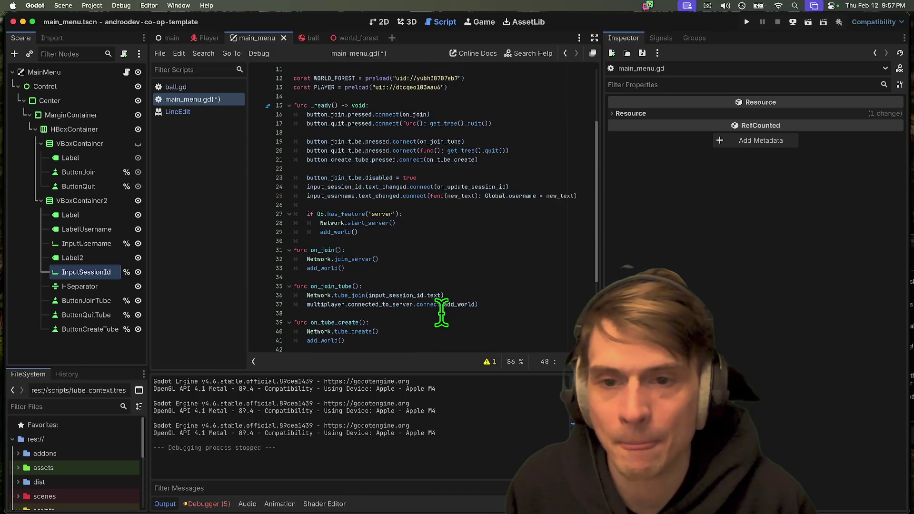
{"action": "scroll", "coordinate": [441, 313], "scroll_direction": "down", "scroll_amount": 7}
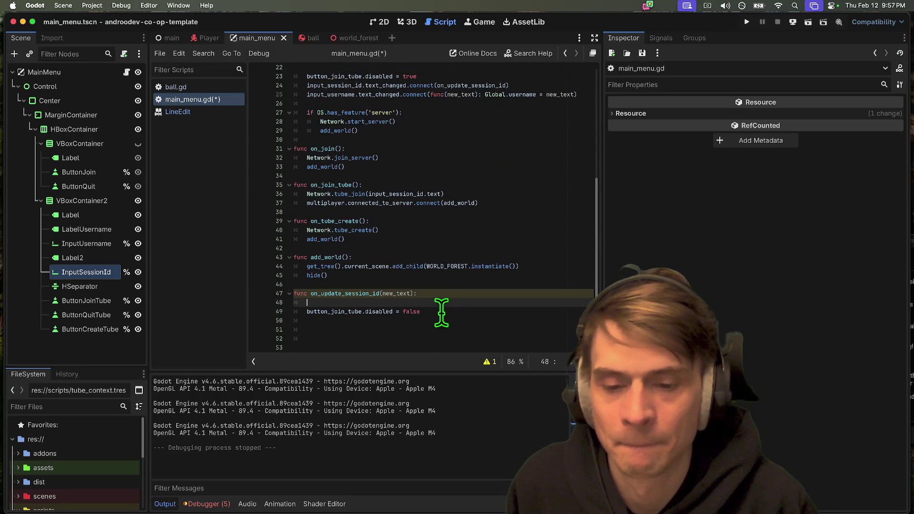
{"action": "scroll", "coordinate": [402, 306], "scroll_direction": "up", "scroll_amount": 5}
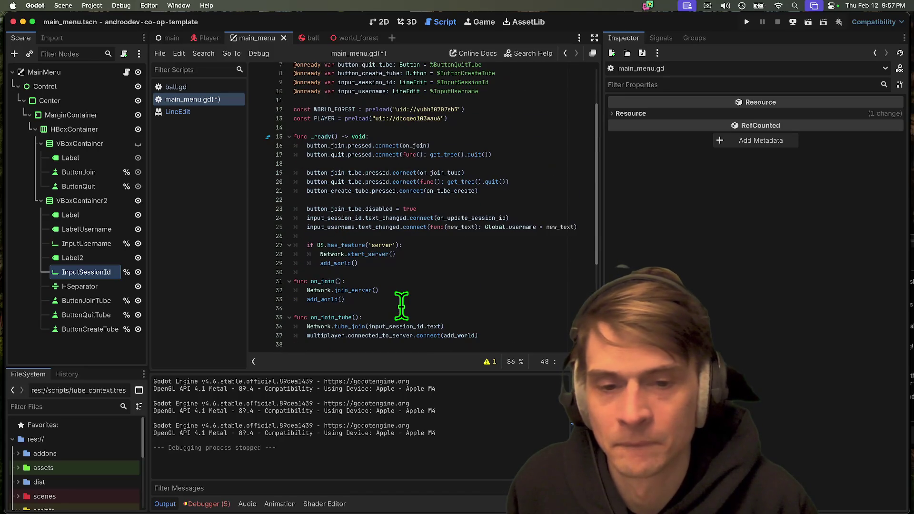
{"action": "left_click", "coordinate": [471, 221], "text": "super"}
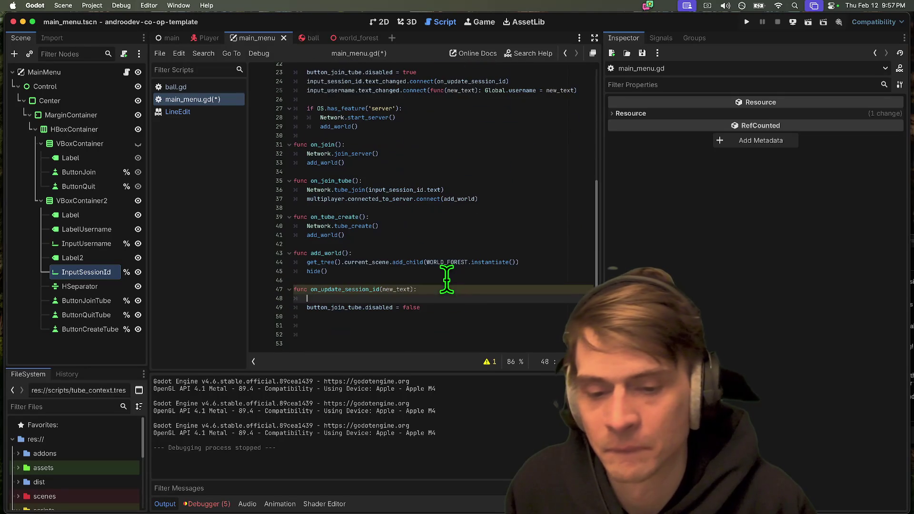
{"action": "mouse_move", "coordinate": [304, 308]}
{"action": "left_mouse_down"}
{"action": "mouse_move", "coordinate": [439, 303]}
{"action": "mouse_move", "coordinate": [118, 286]}
{"action": "left_mouse_up"}
{"action": "key", "text": "BackSpace"}
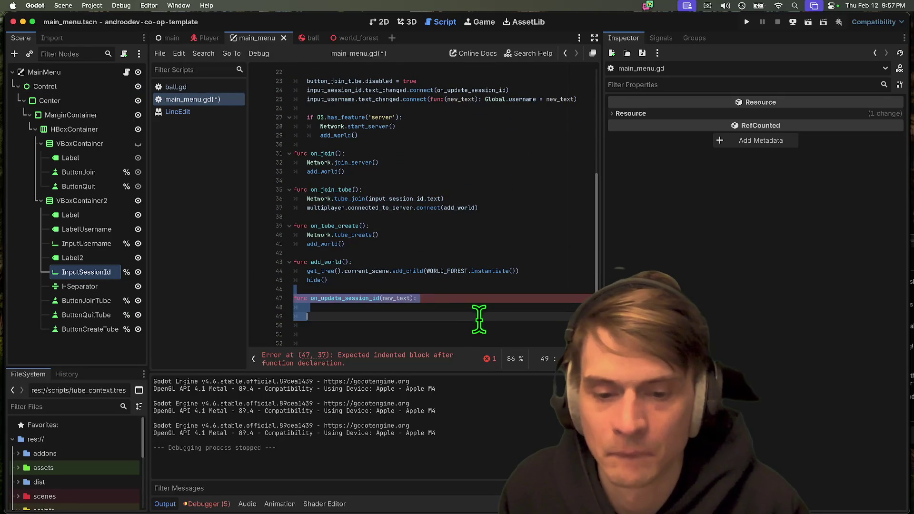
- Delete on_update_session_id, connect line 24 to func(_new): button_join_tube.disabled = false, then save and run
{"action": "key", "text": "BackSpace"}
{"action": "scroll", "coordinate": [495, 314], "scroll_direction": "up", "scroll_amount": 6}
{"action": "double_click", "coordinate": [452, 239]}
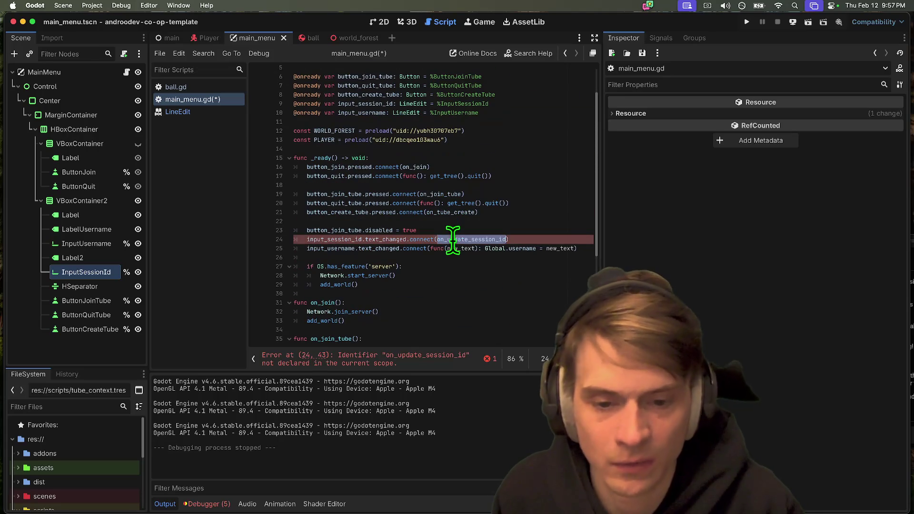
{"action": "type", "text": "fu"}
{"action": "type", "text": "nc(_new)"}
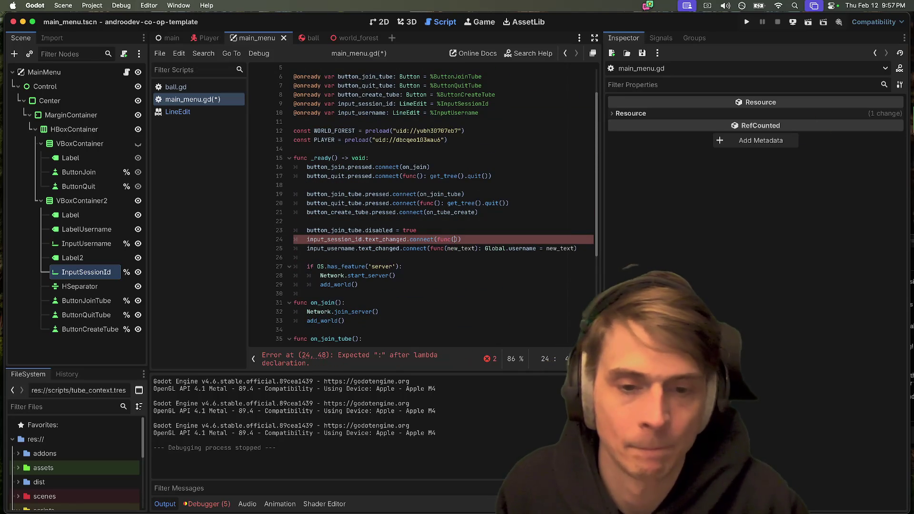
{"action": "type", "text": ": button_join_tube.disabled = false"}
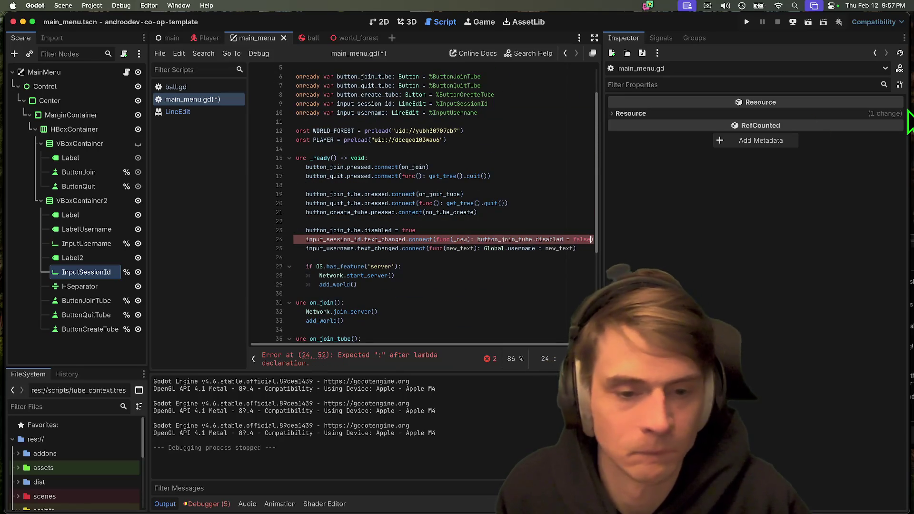
{"action": "key", "text": "Up"}
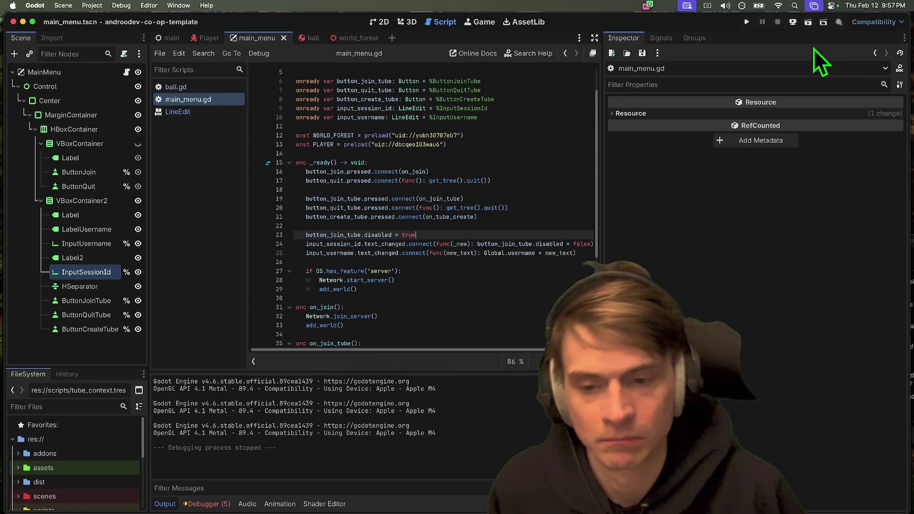
{"action": "key", "text": "super+b"}
- Type 'ae' into the game's Session ID field to see Join Session enable, then stop the game
{"action": "left_click", "coordinate": [319, 340]}
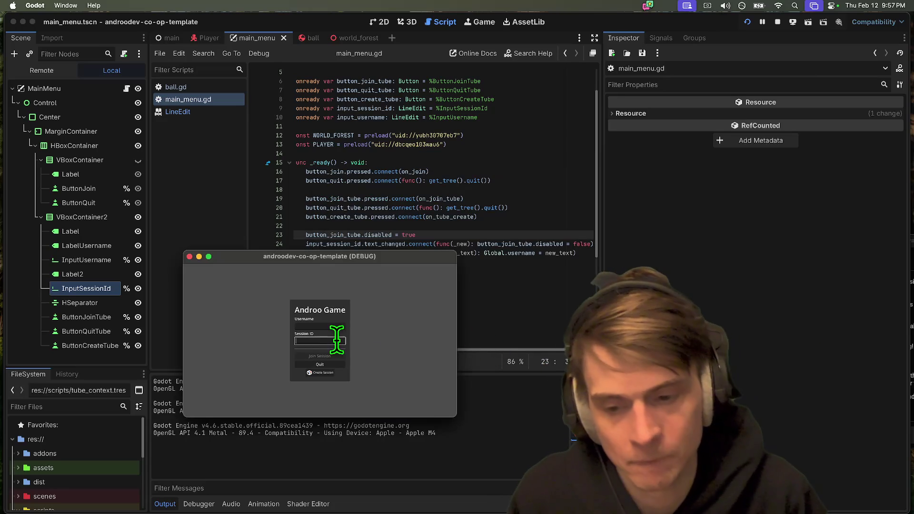
{"action": "left_click", "coordinate": [552, 226]}
{"action": "key", "text": "super+Tab"}
{"action": "key", "text": "super+Tab"}
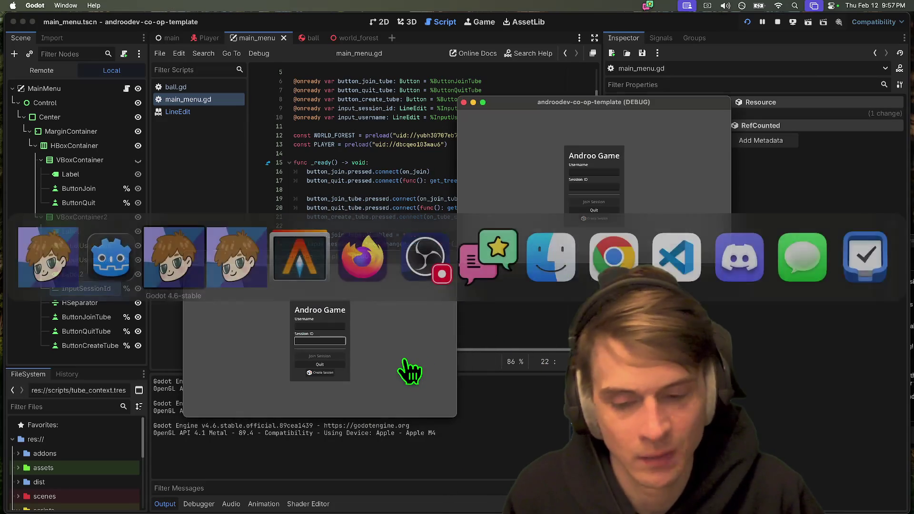
{"action": "left_click", "coordinate": [418, 353]}
{"action": "type", "text": "ae"}
{"action": "key", "text": "BackSpace"}
{"action": "key", "text": "BackSpace"}
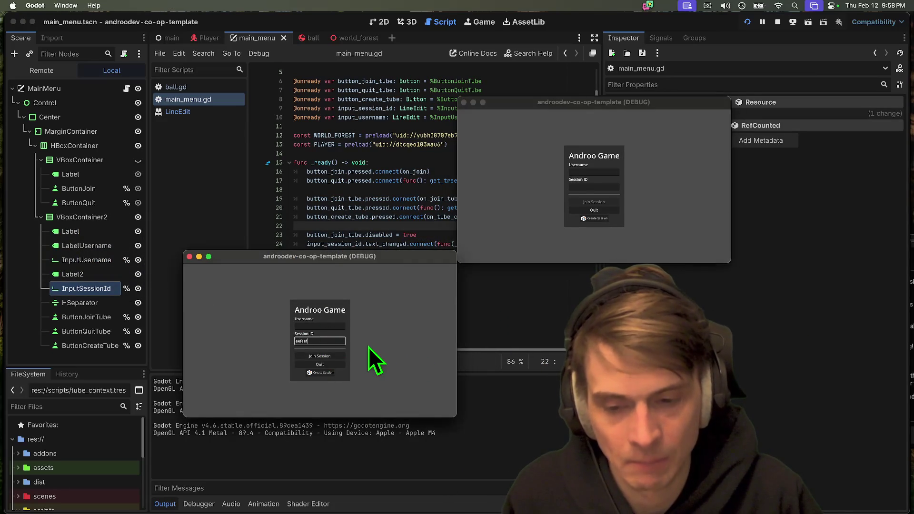
{"action": "left_click", "coordinate": [326, 366]}
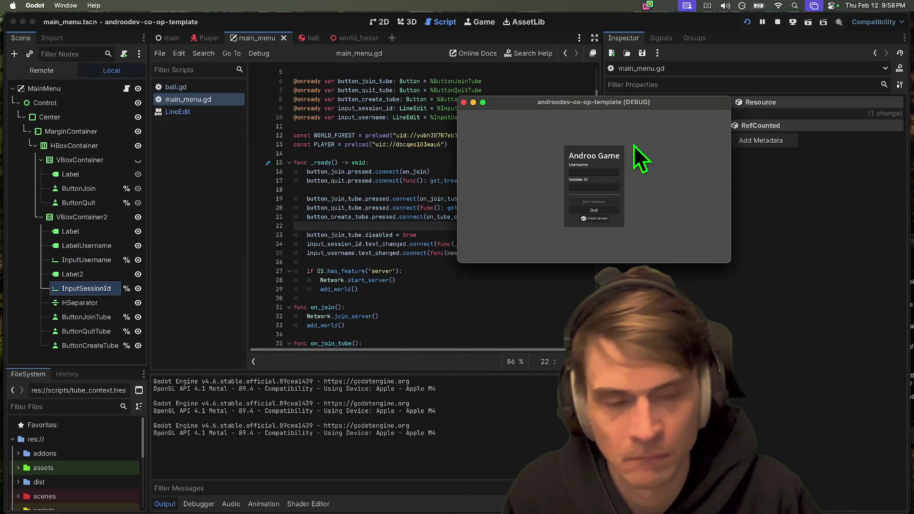
{"action": "left_click", "coordinate": [596, 186]}
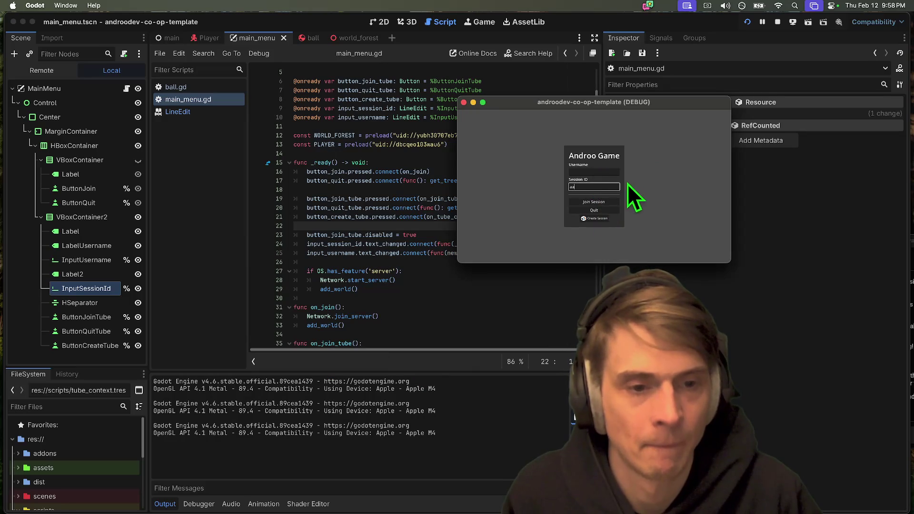
{"action": "left_click", "coordinate": [777, 22]}
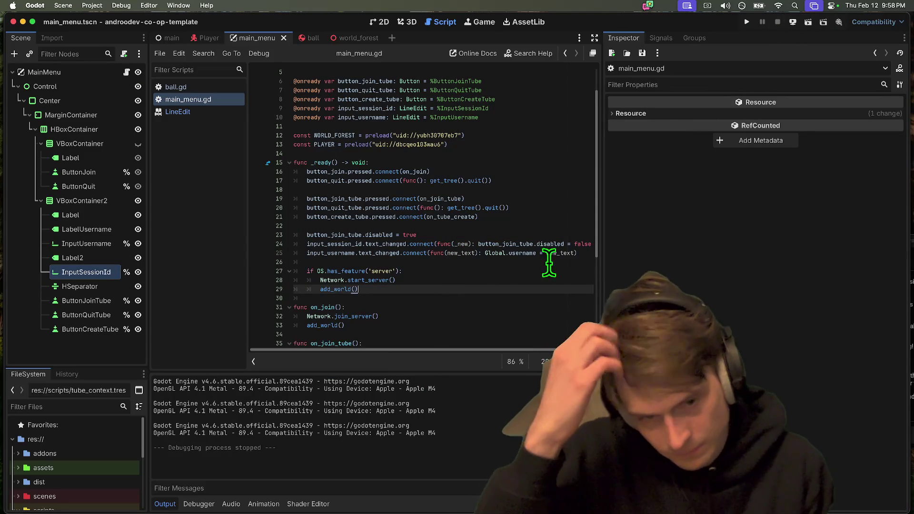
- Widen the editor, add 'if new:' to the line-24 lambda with parameter renamed to new, and run
{"action": "left_click_drag", "start_coordinate": [602, 243], "coordinate": [649, 240]}
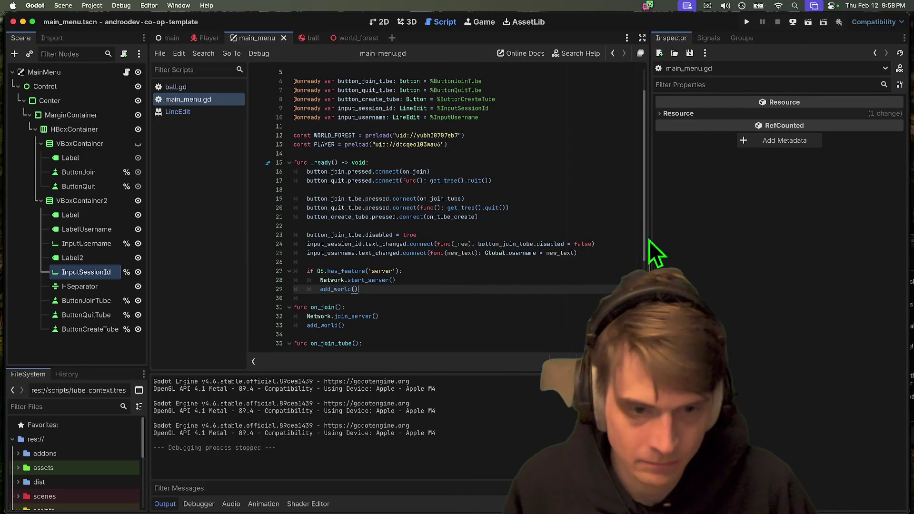
{"action": "left_click_drag", "start_coordinate": [479, 243], "coordinate": [564, 244]}
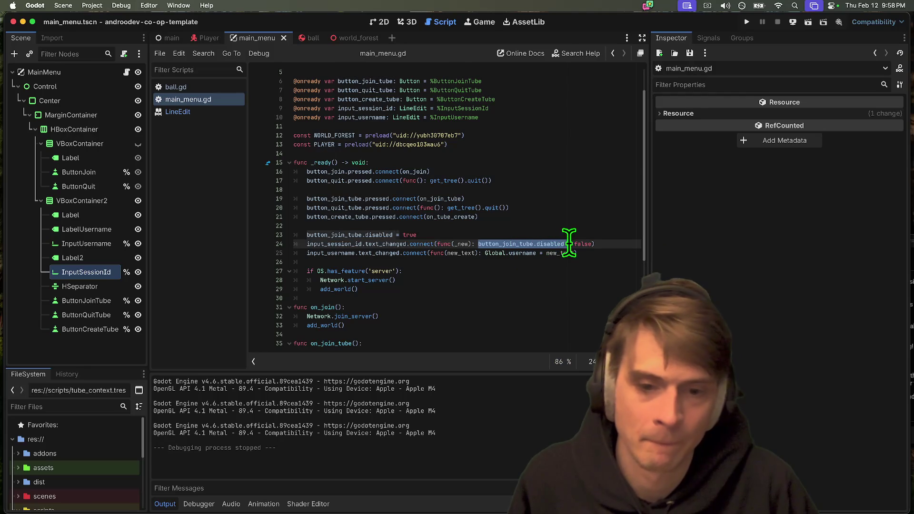
{"action": "left_click", "coordinate": [474, 243]}
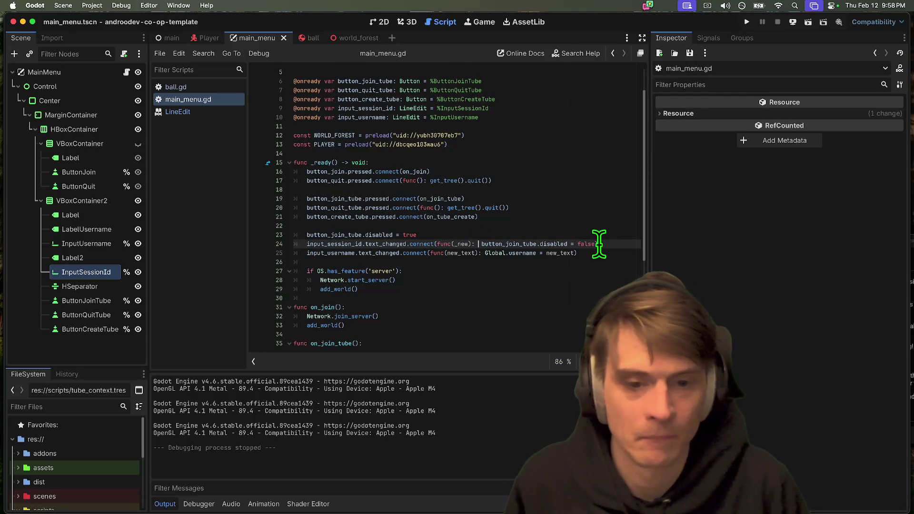
{"action": "type", "text": "if _new:"}
{"action": "key", "text": "Left"}
{"action": "key", "text": "Left"}
{"action": "key", "text": "Left"}
{"action": "key", "text": "BackSpace"}
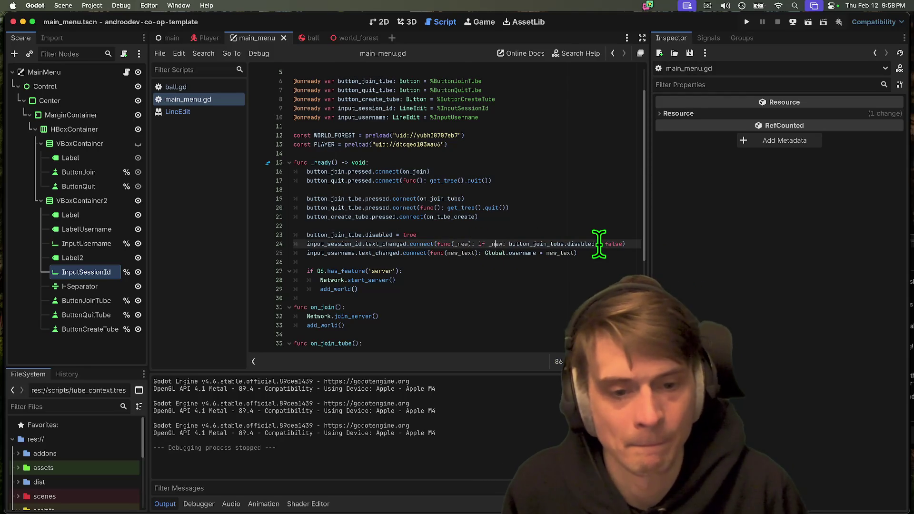
{"action": "key", "text": "Left"}
{"action": "key", "text": "Left"}
{"action": "key", "text": "Left"}
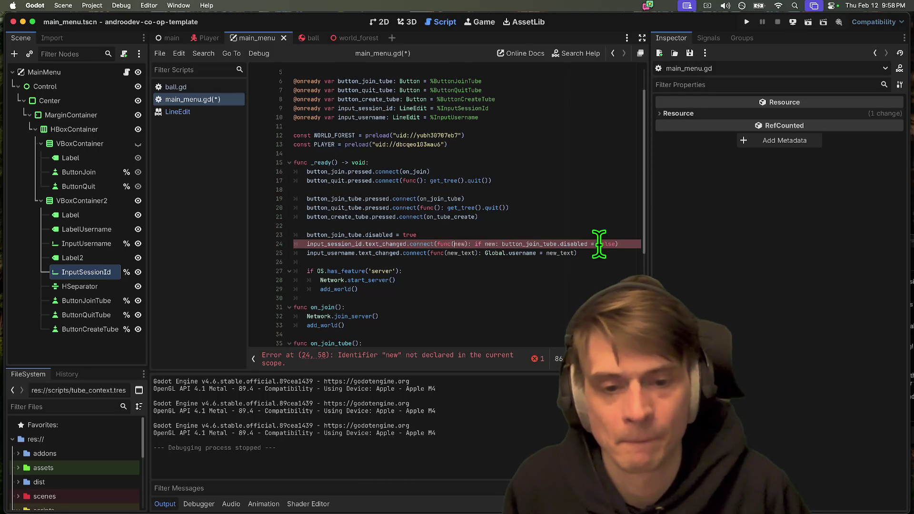
{"action": "key", "text": "BackSpace"}
{"action": "key", "text": "super+b"}
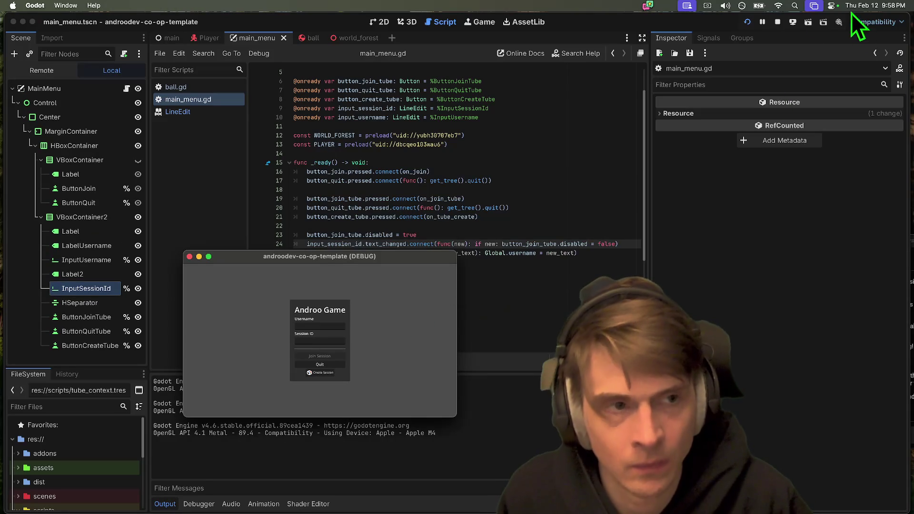
- Stop the running debug game with the toolbar Stop button
{"action": "left_click", "coordinate": [779, 21]}
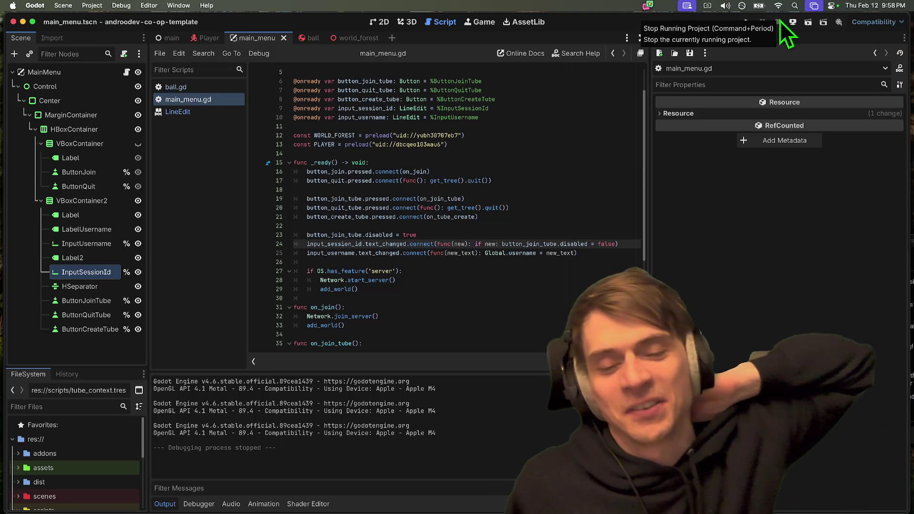
- Simplify line 24 to the lambda func(_new): button_join_tube.disabled = false
{"action": "type", "text": "_"}
{"action": "key", "text": "Delete"}
{"action": "key", "text": "Delete"}
{"action": "key", "text": "Delete"}
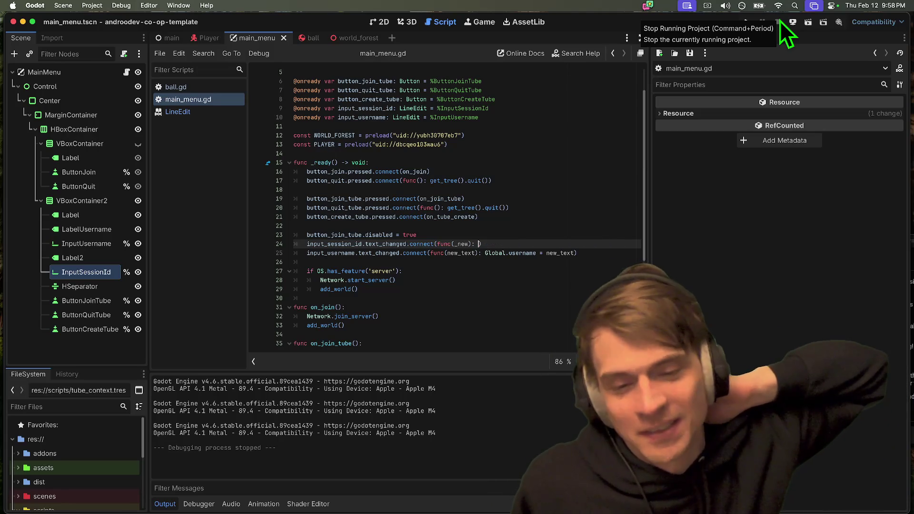
{"action": "key", "text": "super+z"}
{"action": "key", "text": "super+z"}
{"action": "key", "text": "super+z"}
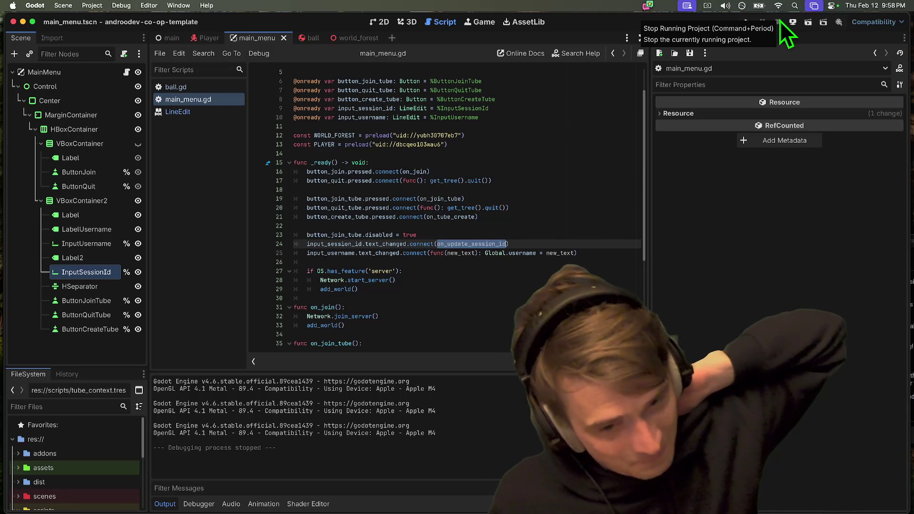
{"action": "key", "text": "super+shift+z"}
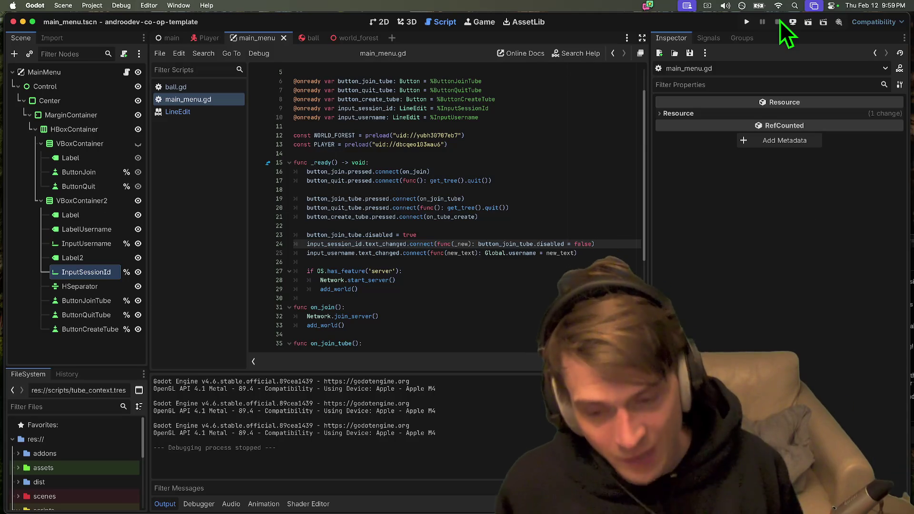
- Review the pull request's changed files in Firefox, then move to the Alacritty terminal
{"action": "key", "text": "super+Tab"}
{"action": "left_click", "coordinate": [720, 26]}
{"action": "key", "text": "ctrl+shift+Tab"}
{"action": "key", "text": "ctrl+shift+Tab"}
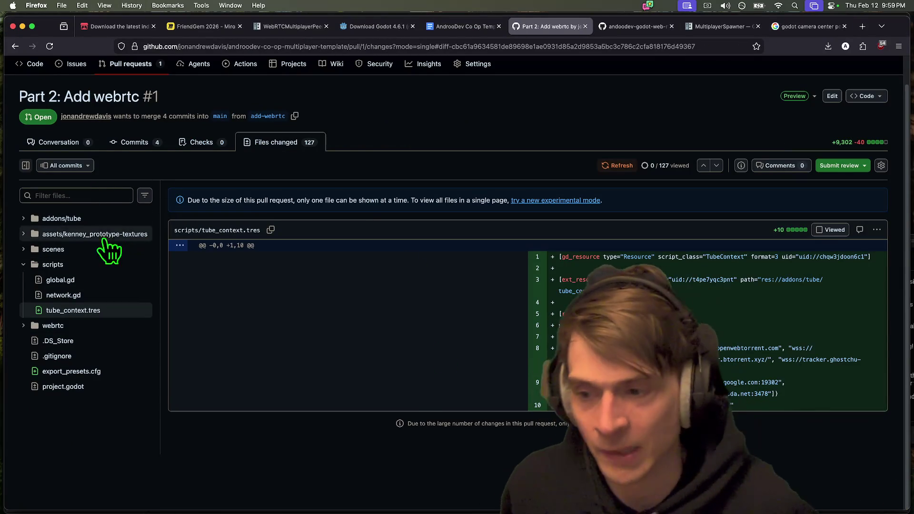
{"action": "left_click", "coordinate": [67, 264]}
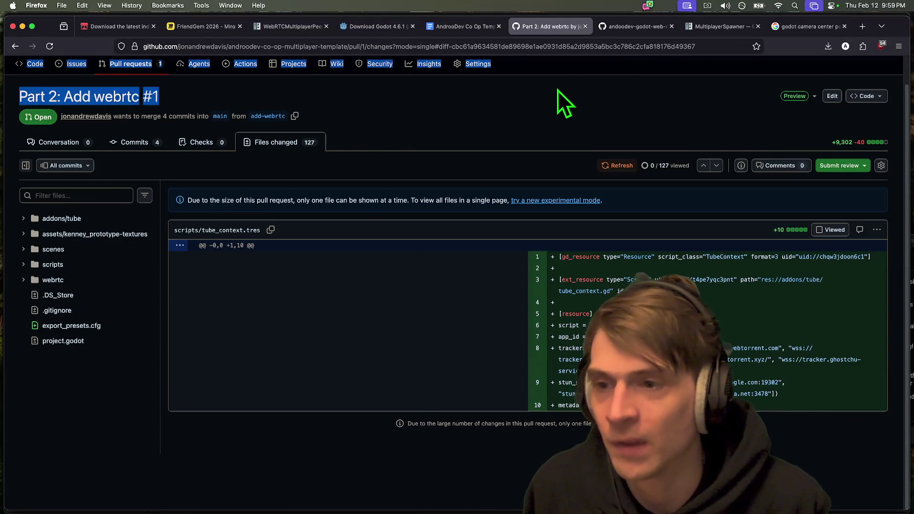
{"action": "key", "text": "super+Tab"}
{"action": "key", "text": "super+Tab"}
- Check git status and stage all changed files with git add
{"action": "type", "text": "gist"}
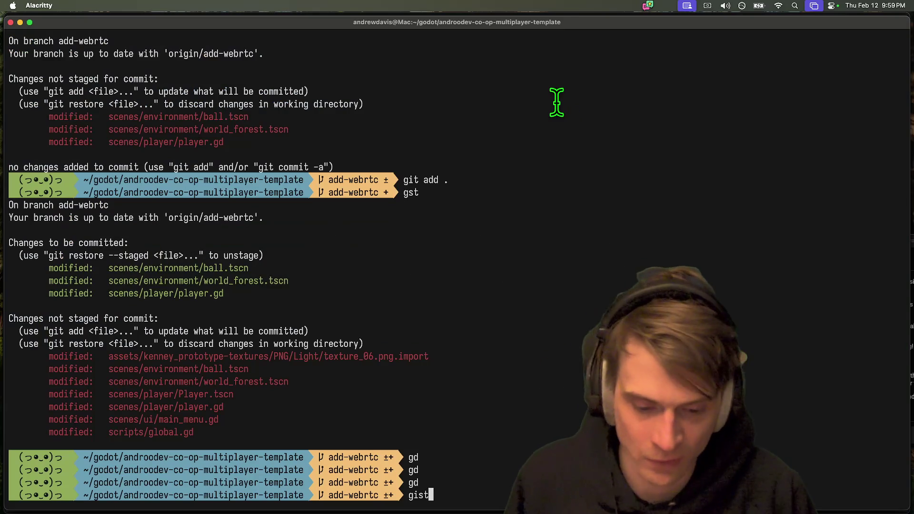
{"action": "key", "text": "Return"}
{"action": "type", "text": "git"}
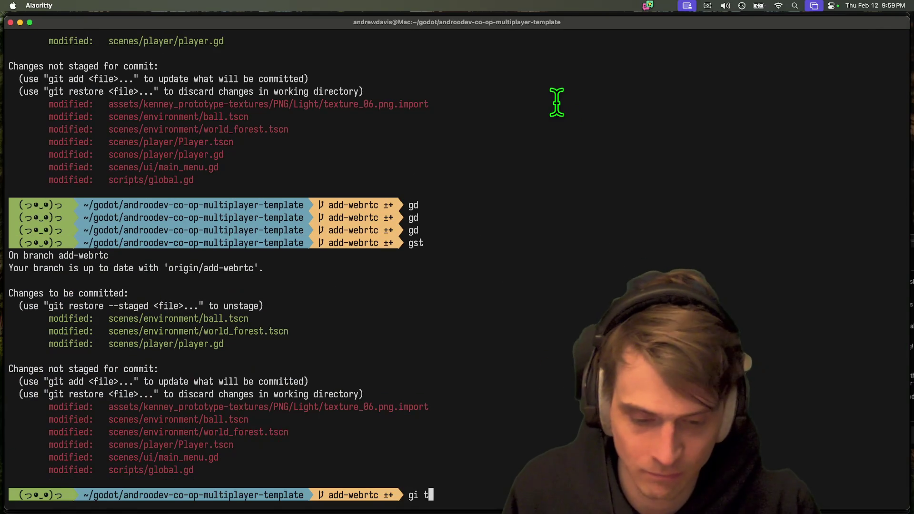
{"action": "type", "text": "add ."}
{"action": "key", "text": "Return"}
- Commit as 'feat: complete end to end', push to add-webrtc, and return to Godot
{"action": "type", "text": "gca"}
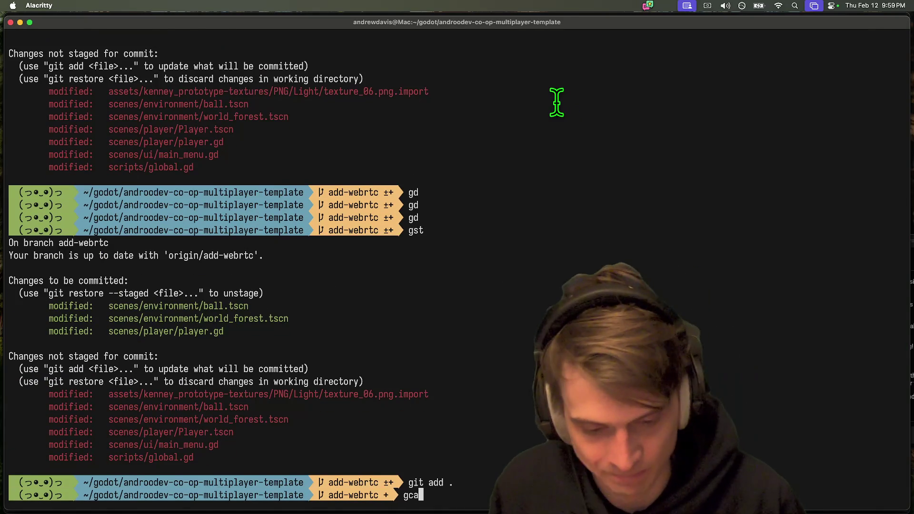
{"action": "type", "text": "m 'feat: add use"}
{"action": "key", "text": "BackSpace"}
{"action": "key", "text": "BackSpace"}
{"action": "key", "text": "BackSpace"}
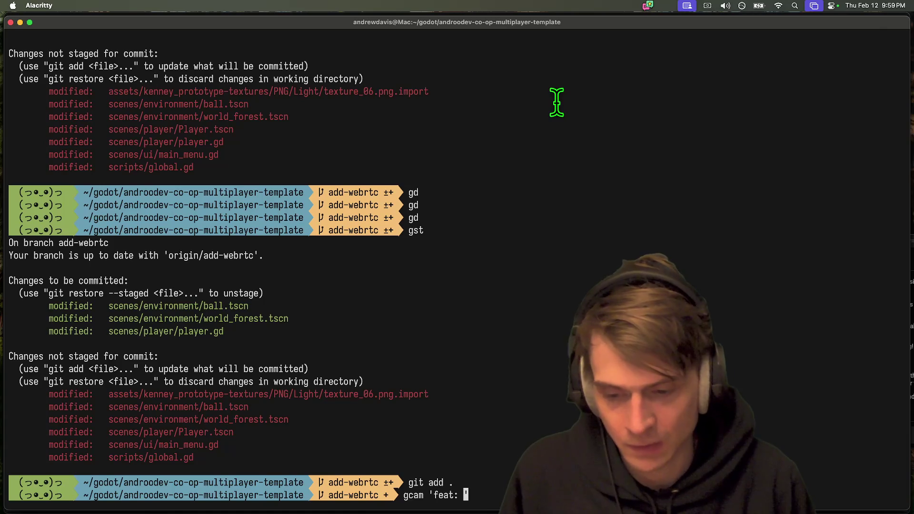
{"action": "type", "text": "complet"}
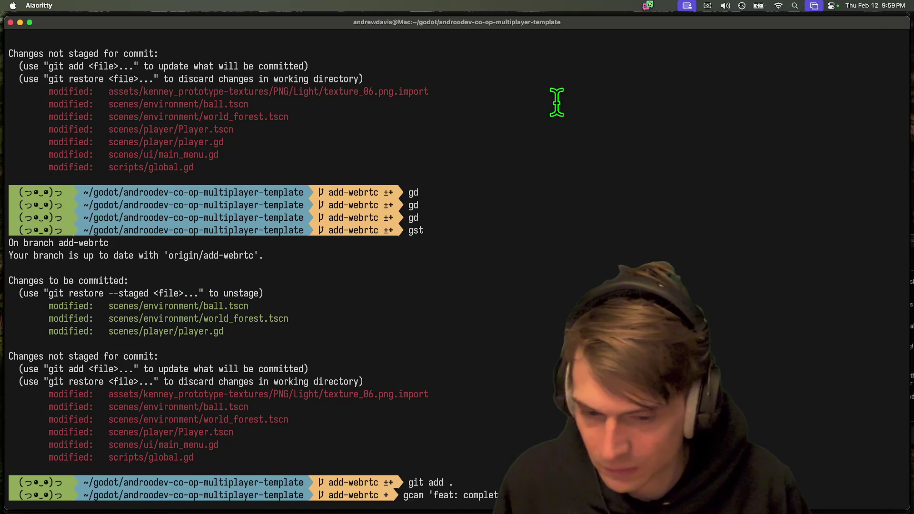
{"action": "type", "text": "e end to end'"}
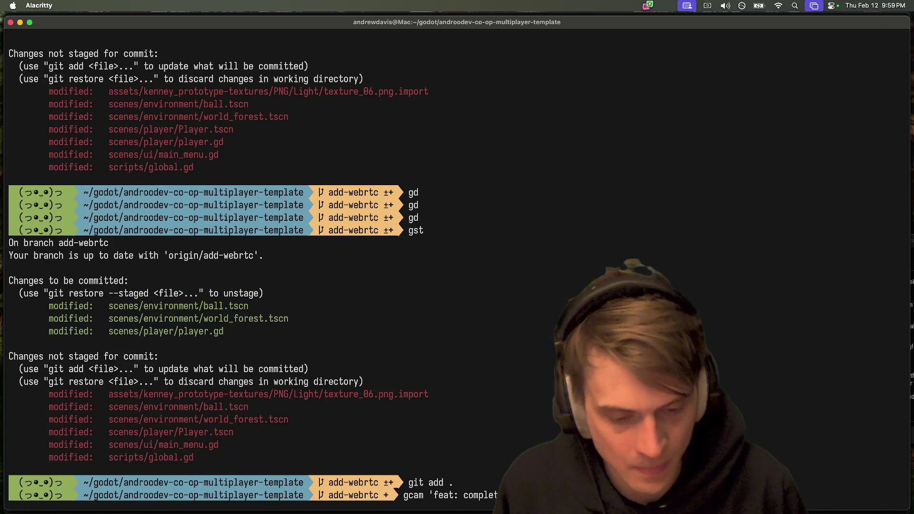
{"action": "key", "text": "Return"}
{"action": "type", "text": "git push"}
{"action": "key", "text": "Return"}
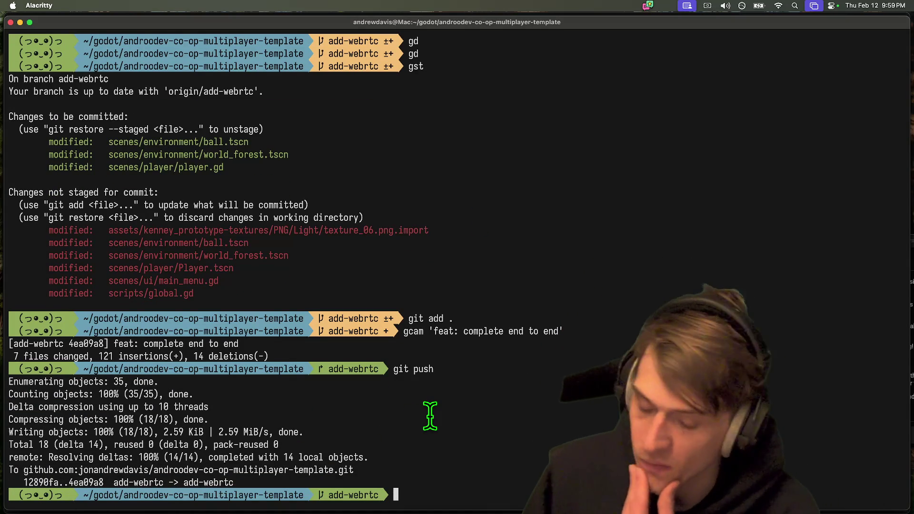
{"action": "key", "text": "super+Tab"}
{"action": "key", "text": "super+Tab"}
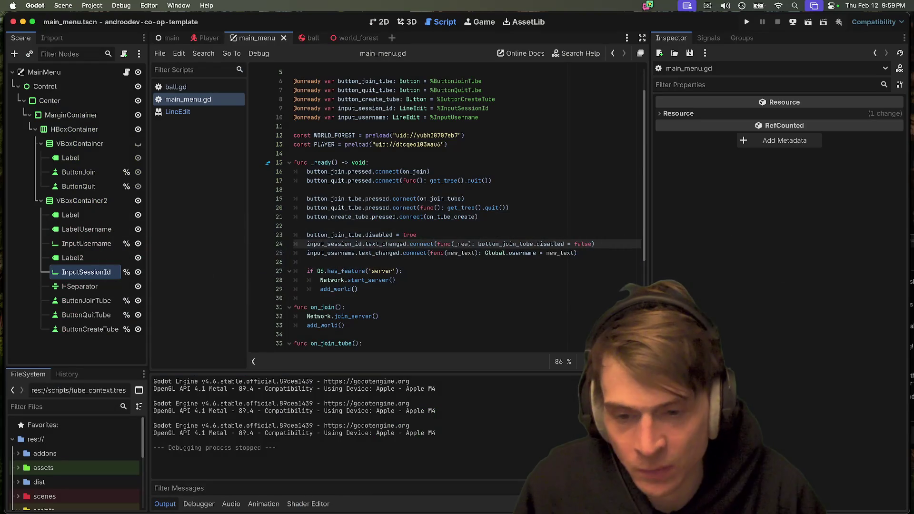
- Open player.gd from the Player scene in the script editor
{"action": "left_click", "coordinate": [221, 87]}
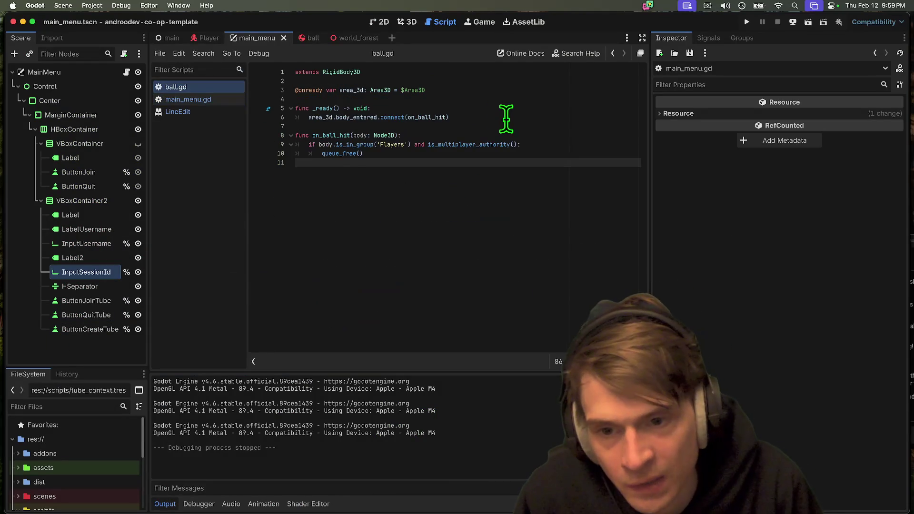
{"action": "left_click", "coordinate": [211, 39]}
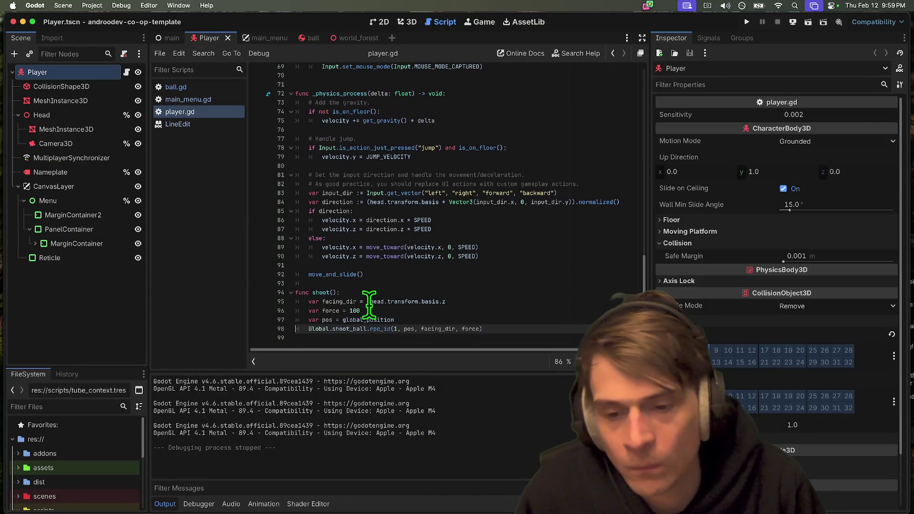
{"action": "left_click", "coordinate": [562, 334]}
{"action": "key", "text": "super+Tab"}
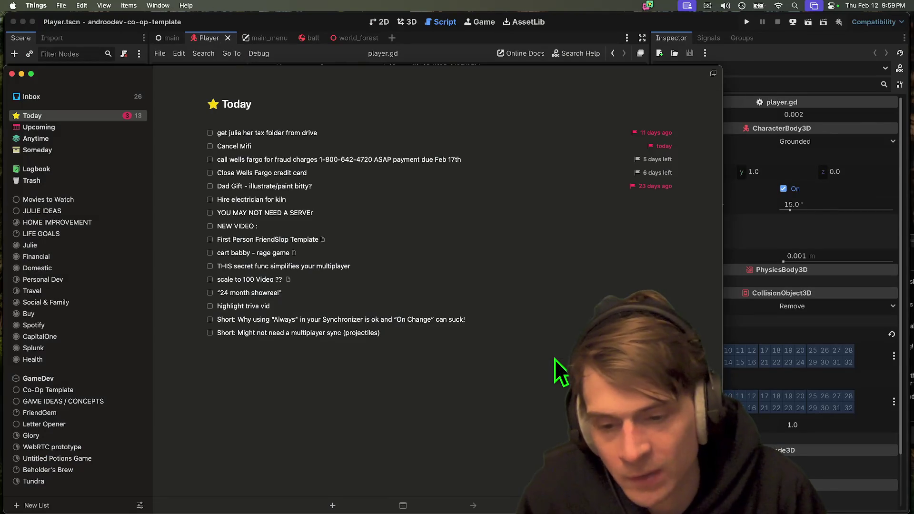
{"action": "key", "text": "super+Tab"}
- Add a '# Narrow cast?' comment above the Global.shoot_ball call in shoot()
{"action": "key", "text": "Return"}
{"action": "key", "text": "Return"}
{"action": "key", "text": "Return"}
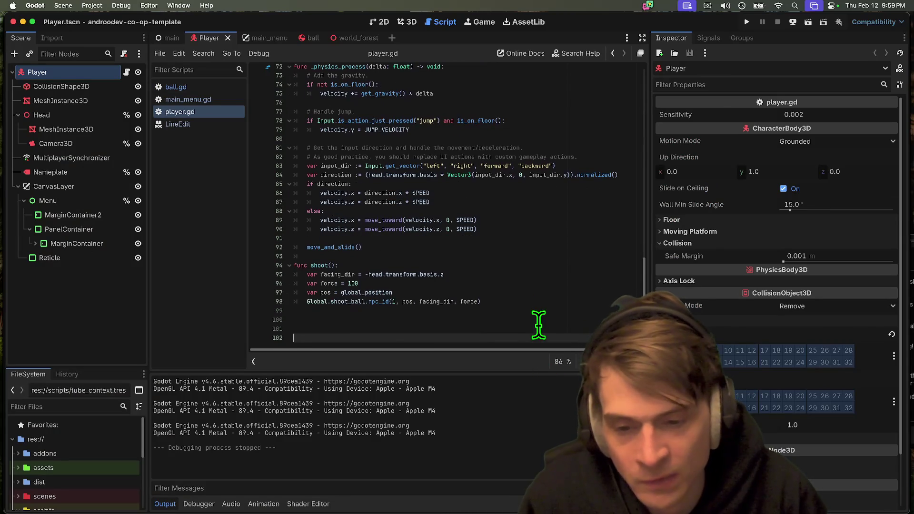
{"action": "key", "text": "Up"}
{"action": "key", "text": "Up"}
{"action": "left_click", "coordinate": [561, 301]}
{"action": "key", "text": "Return"}
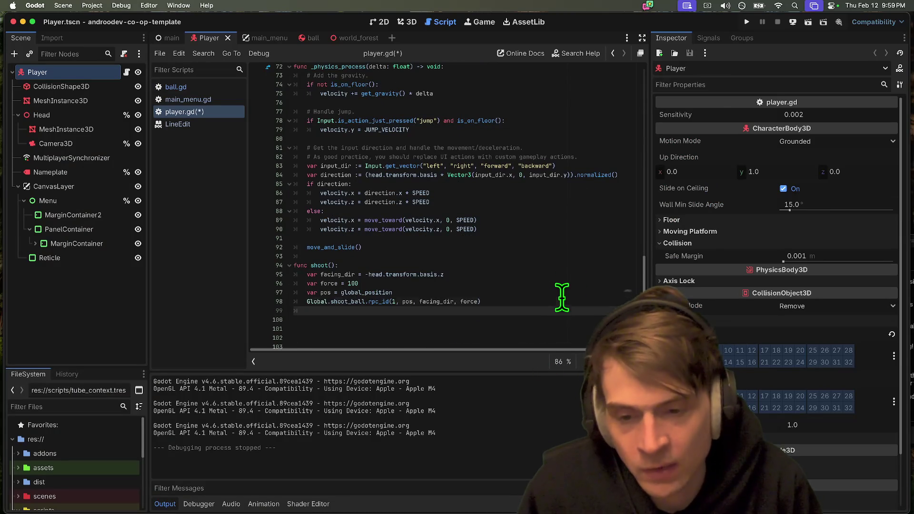
{"action": "key", "text": "Up"}
{"action": "key", "text": "Return"}
{"action": "key", "text": "Up"}
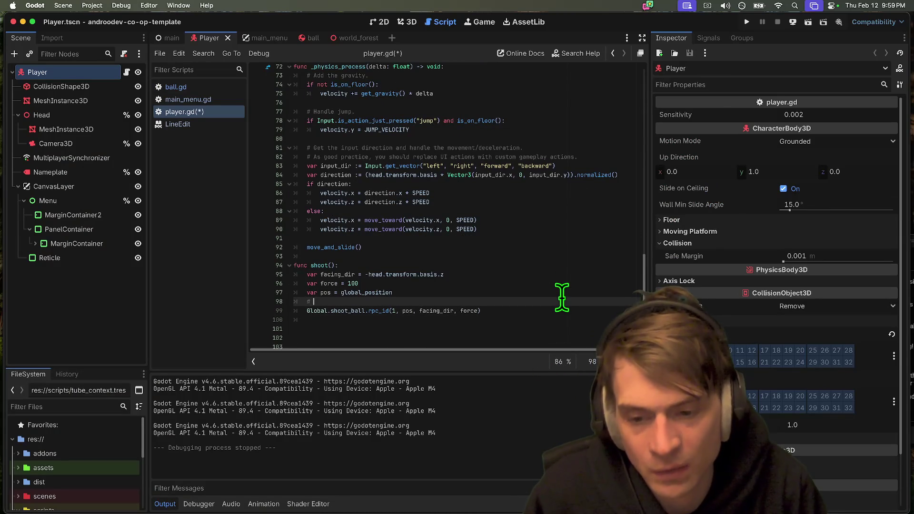
{"action": "type", "text": "st?"}
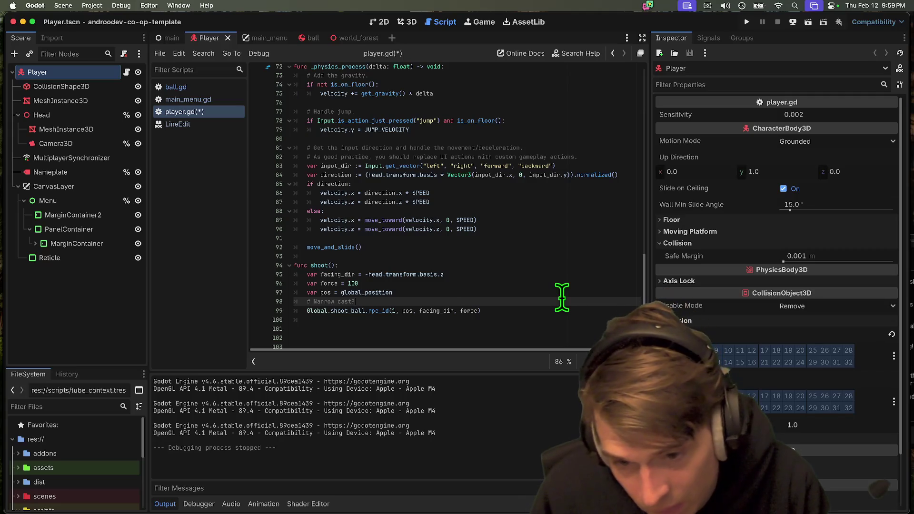
- Add a '# Broadcast' comment on a new line below the shoot_ball call
{"action": "key", "text": "Down"}
{"action": "key", "text": "Down"}
{"action": "key", "text": "Return"}
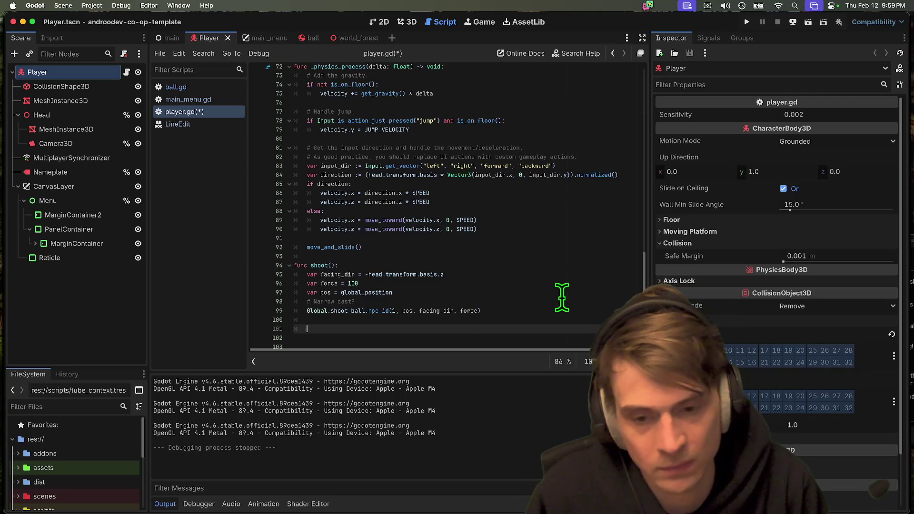
{"action": "type", "text": "# "}
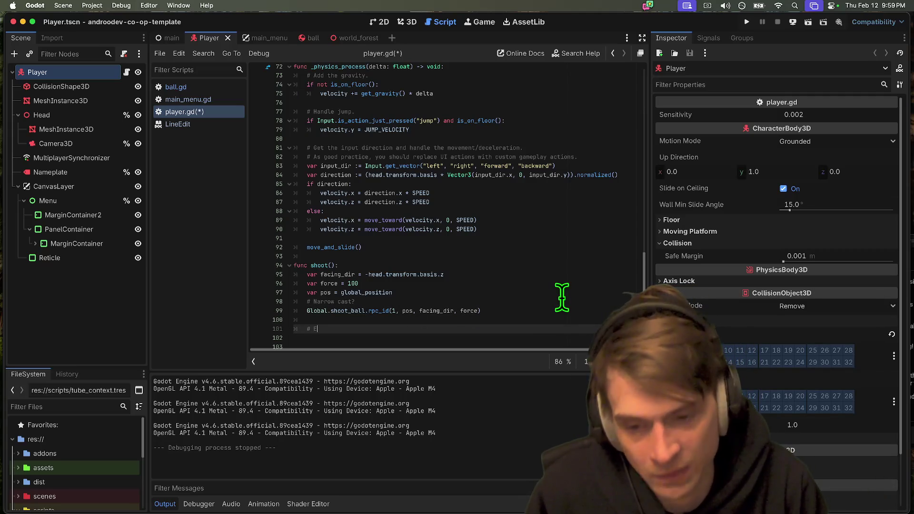
{"action": "type", "text": "Broadcast"}
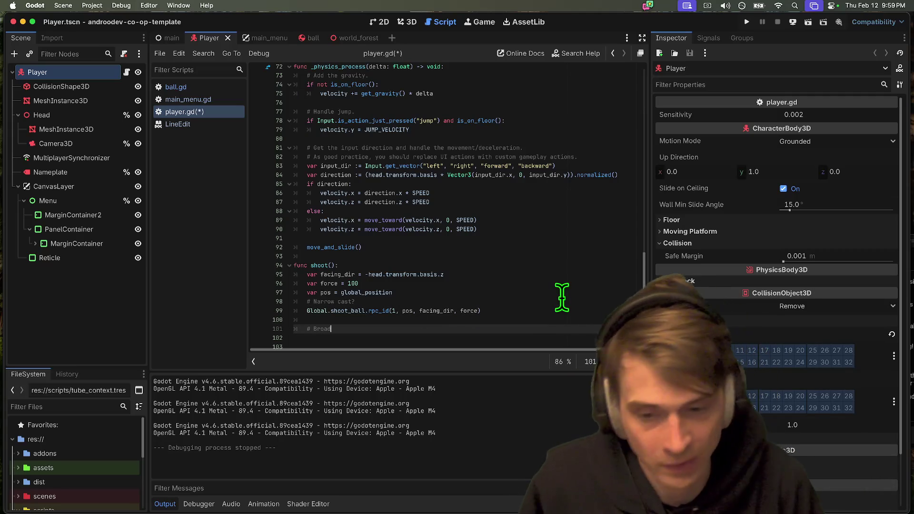
{"action": "double_click", "coordinate": [370, 312]}
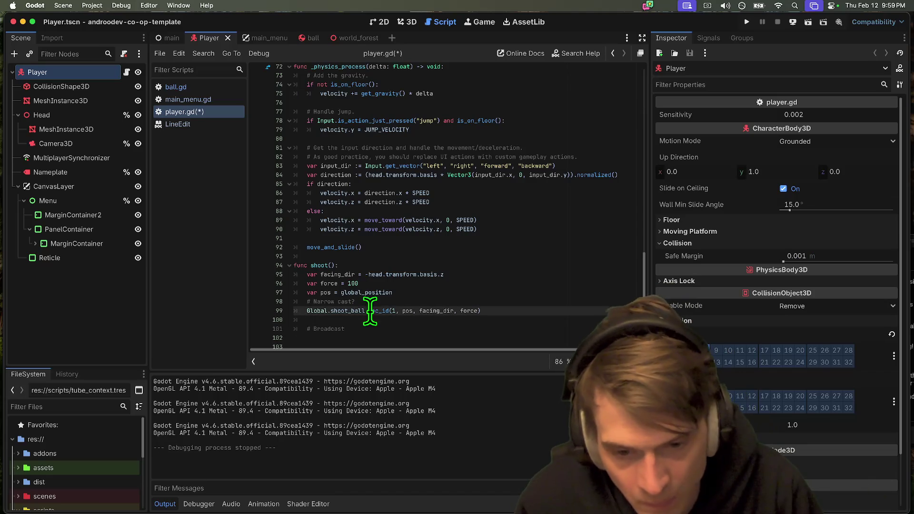